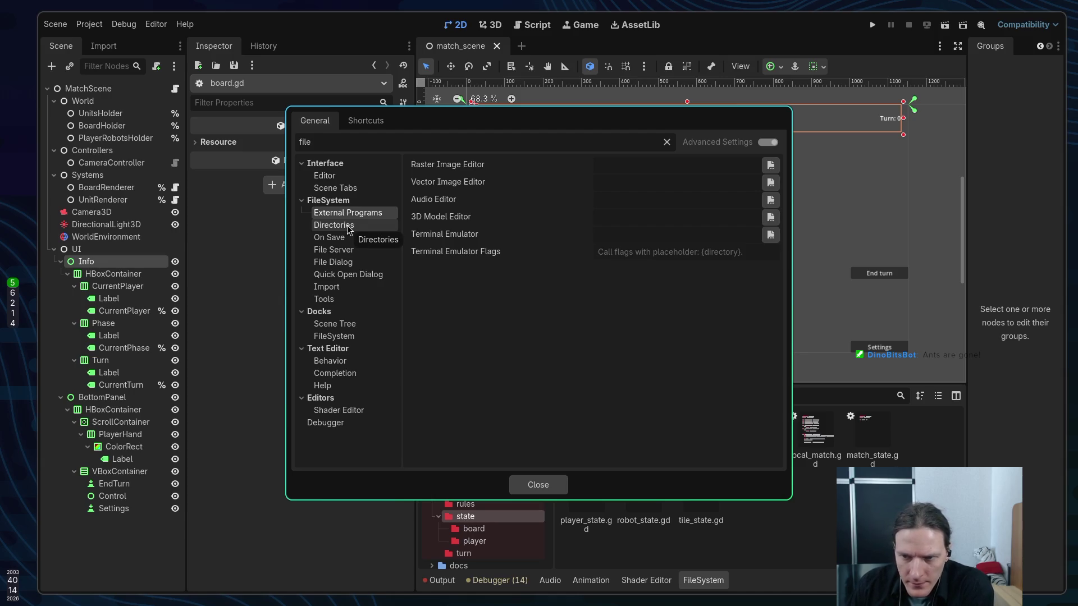
Browse the 'file'-filtered Directories, On Save, File Server, File Dialog and Quick Open settings
left_click(347, 224)
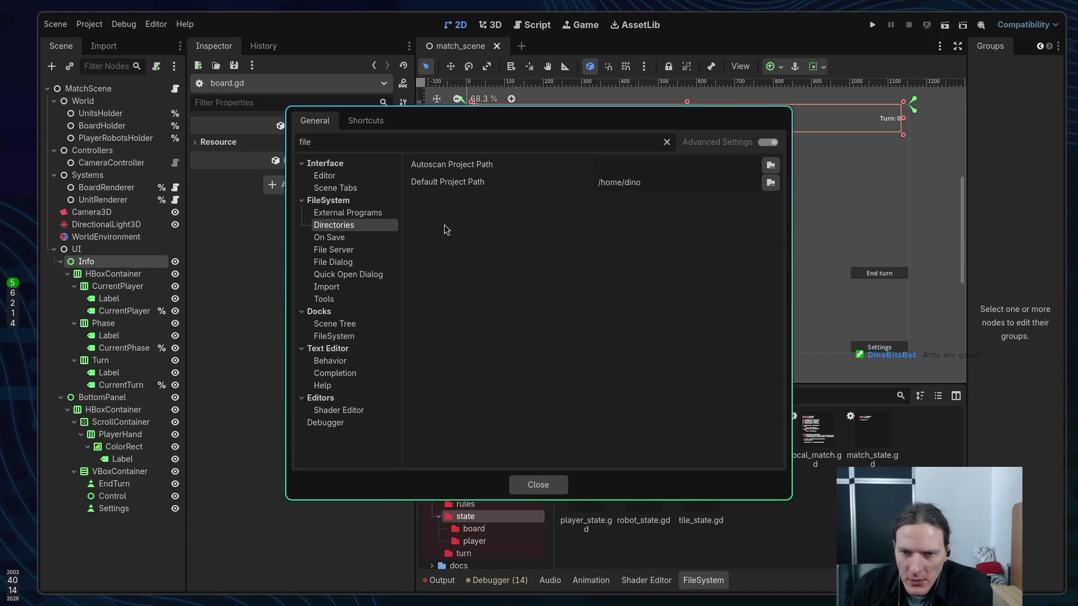
left_click(349, 240)
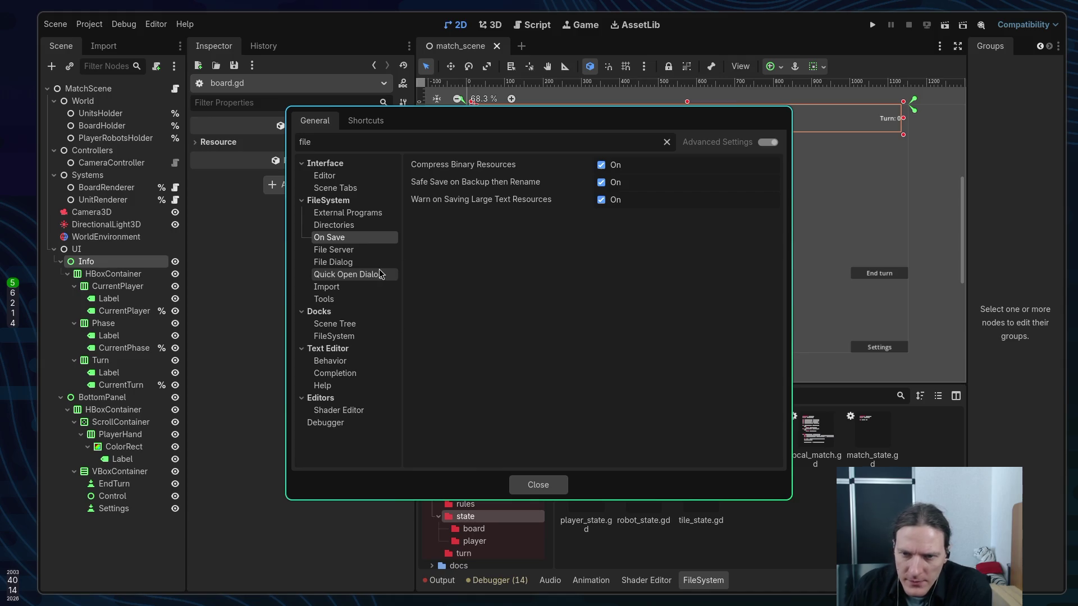
left_click(367, 252)
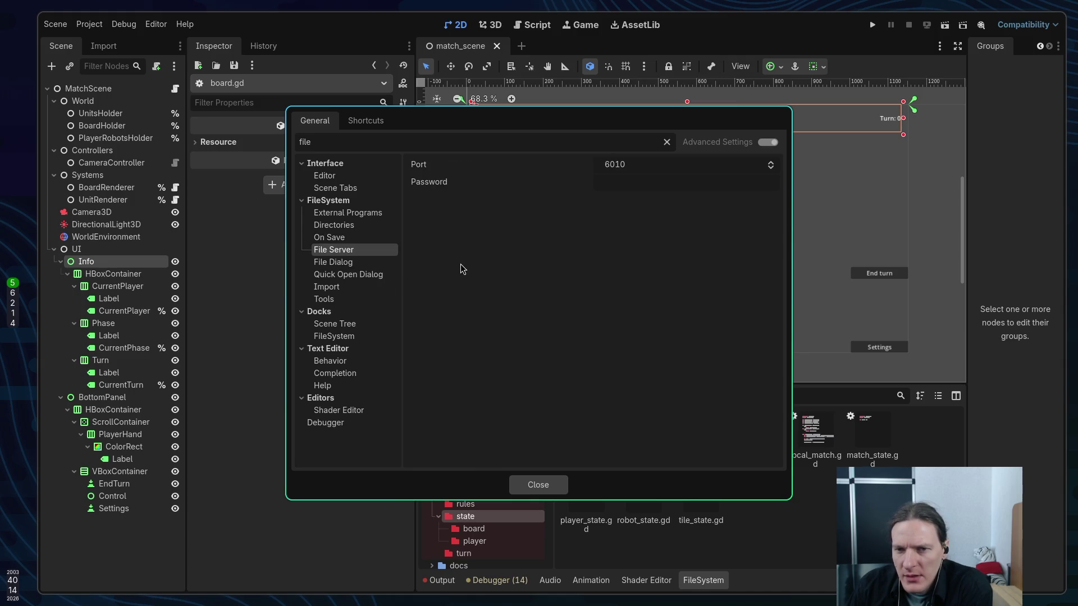
left_click(368, 262)
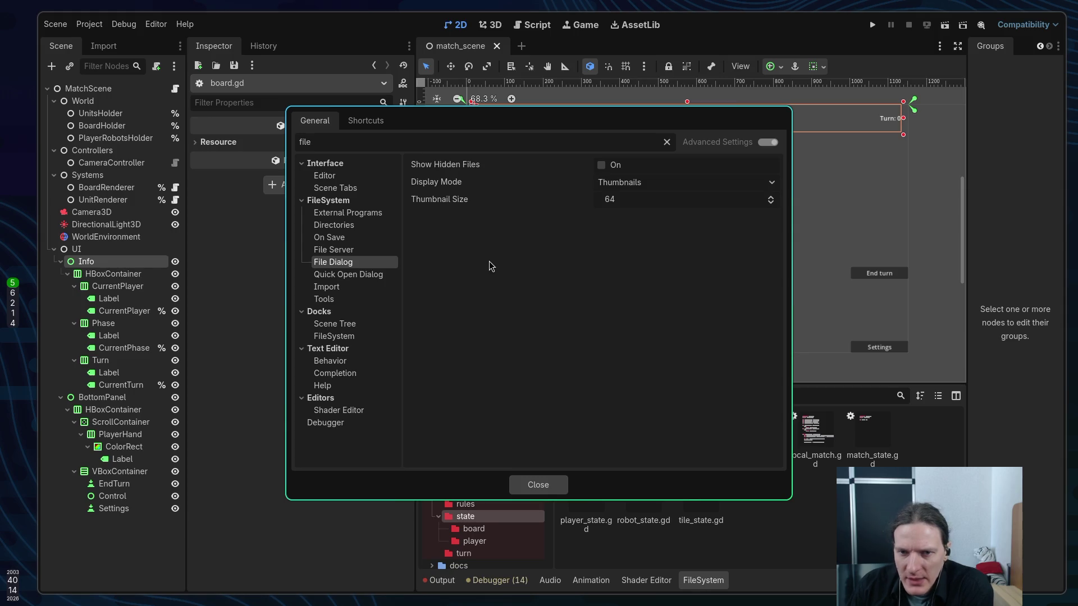
left_click(348, 274)
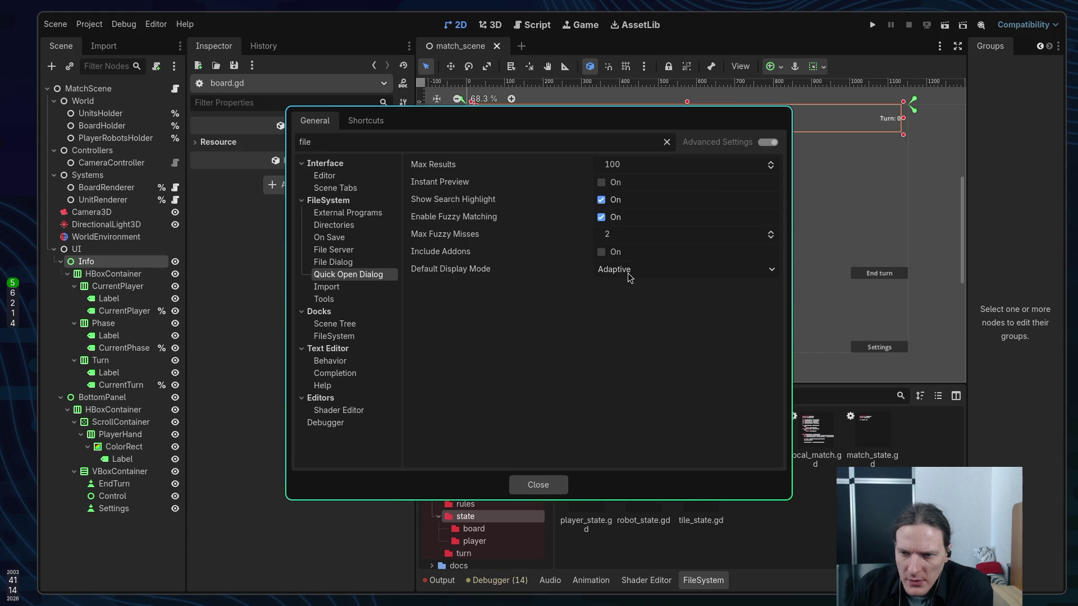
Browse the Import, Tools, Scene Tree, FileSystem dock, Text Editor, Shader Editor and Debugger settings
mouse_move(445, 269)
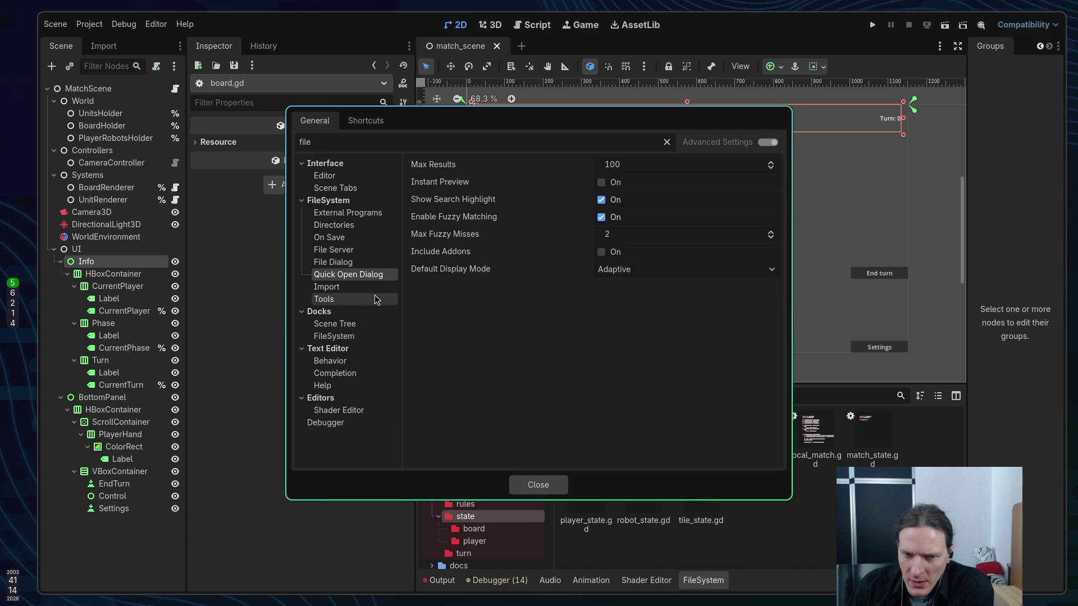
left_click(347, 288)
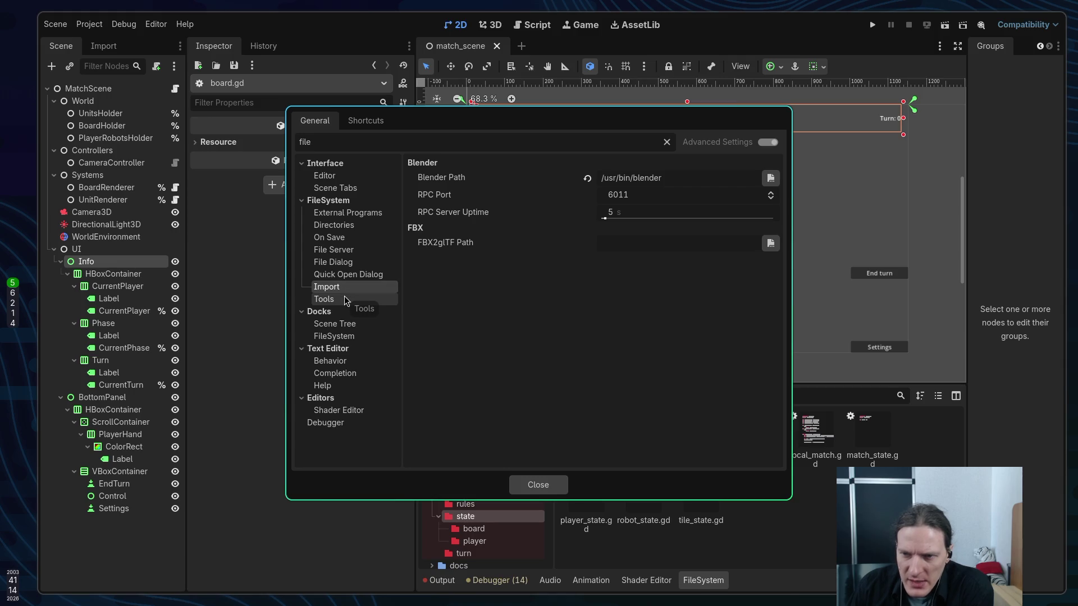
left_click(345, 303)
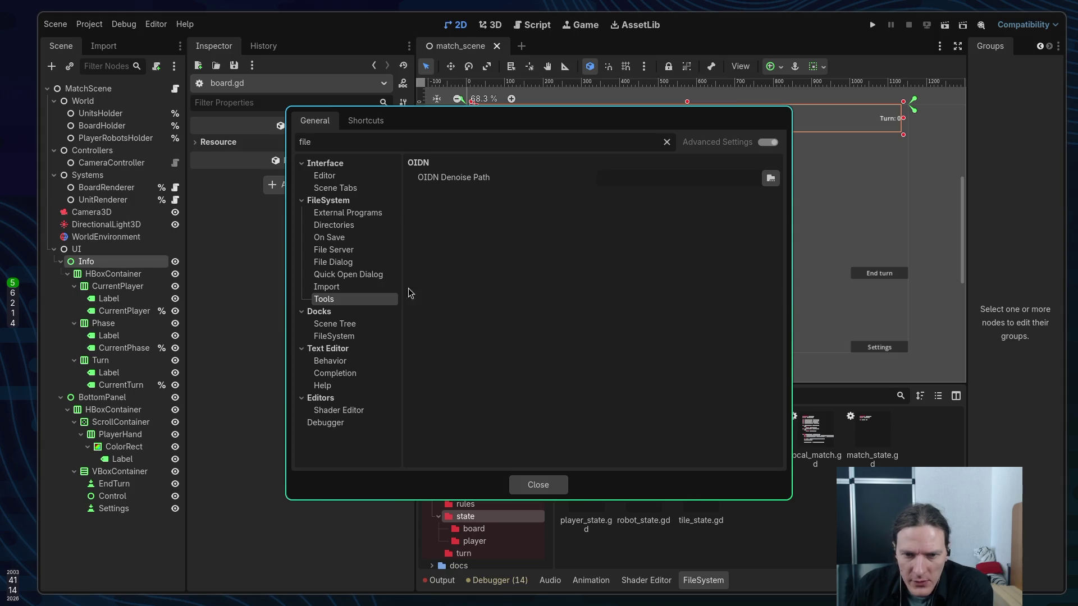
left_click(344, 323)
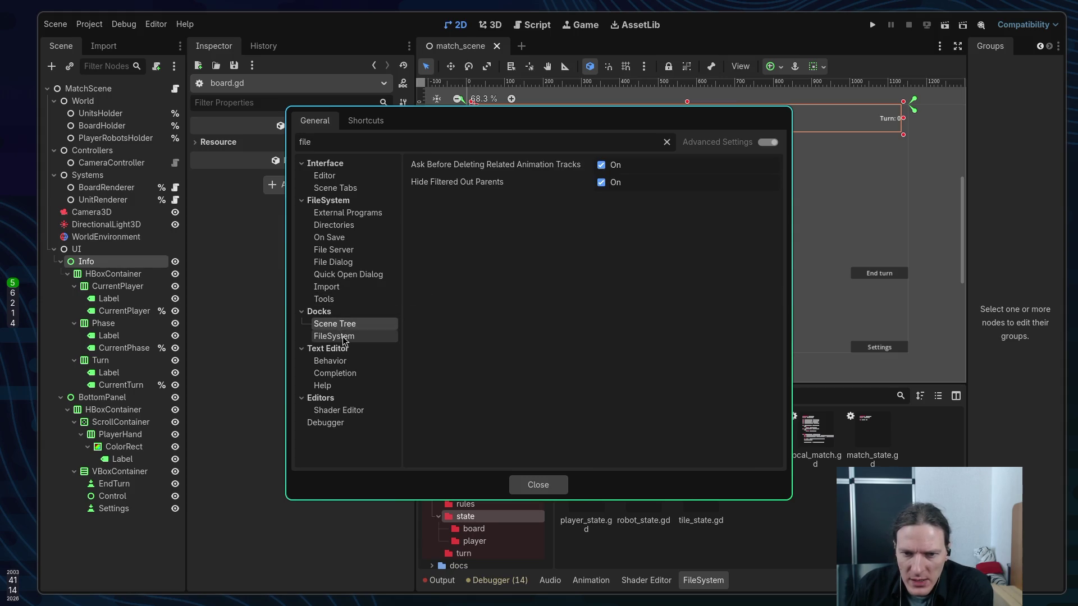
left_click(344, 337)
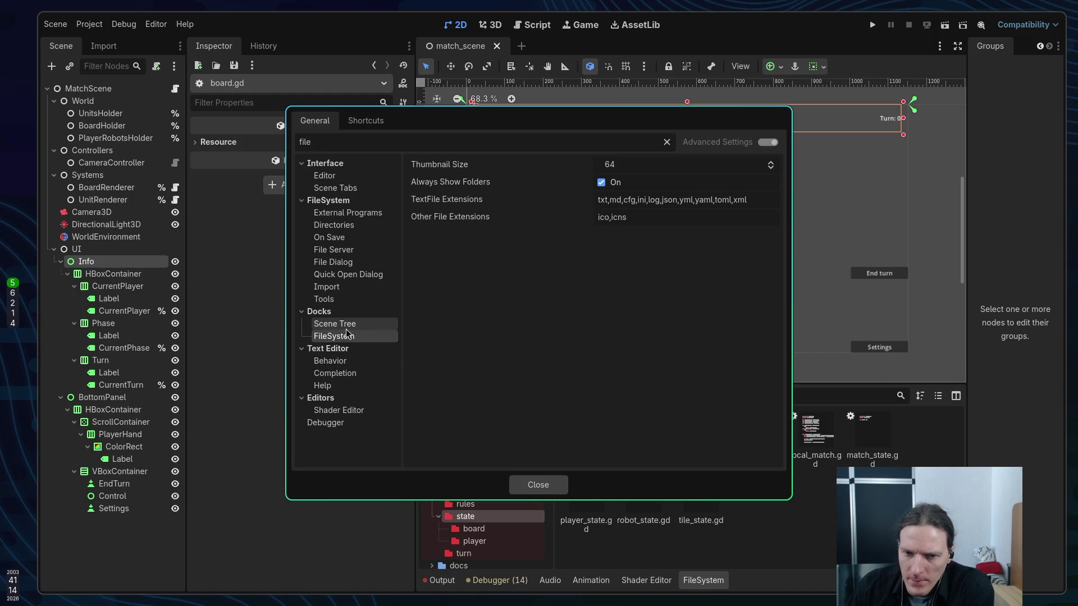
left_click(333, 363)
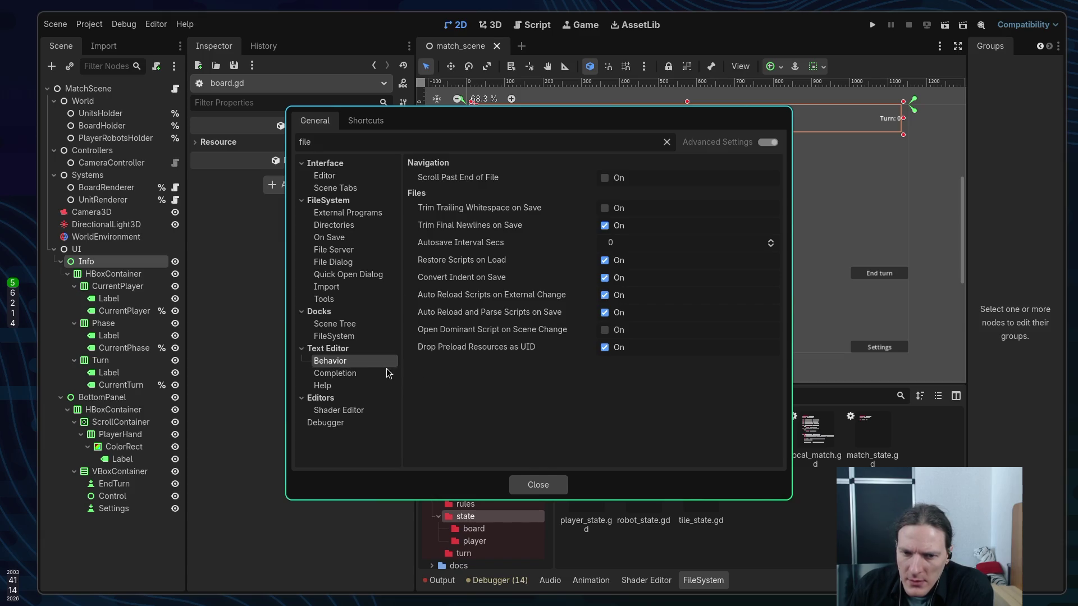
left_click(362, 373)
left_click(339, 410)
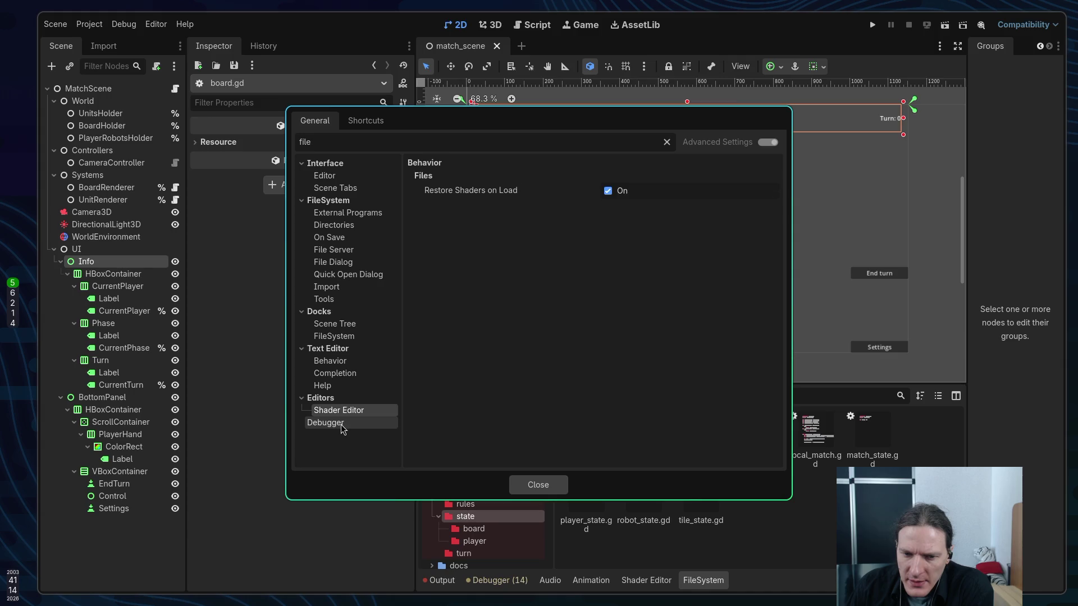
left_click(340, 422)
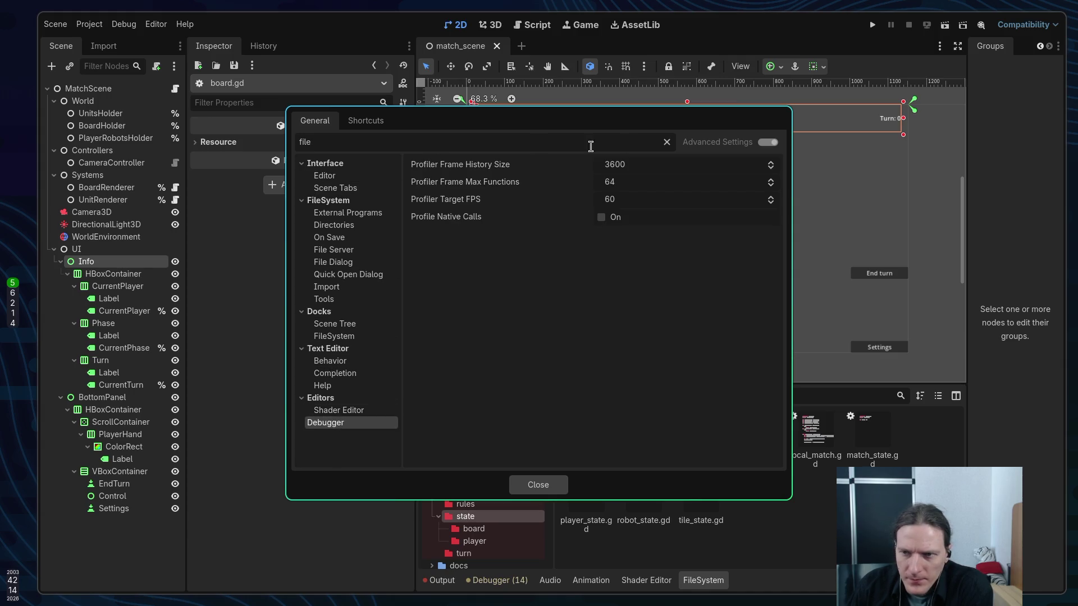
Clear the settings filter and view the FileSystem dock settings in the full list
left_click(667, 143)
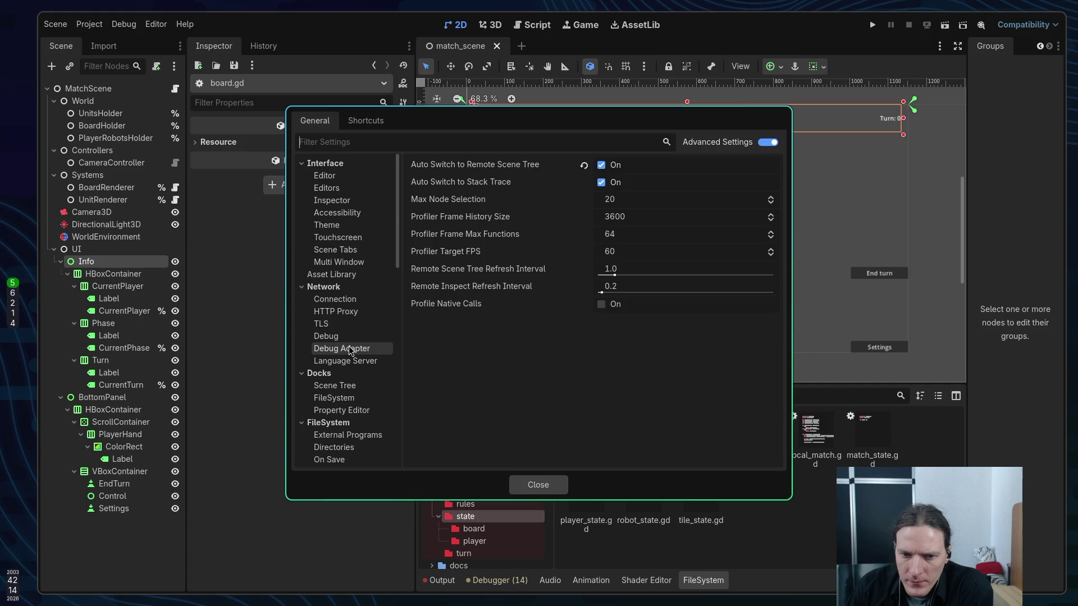
left_click(335, 400)
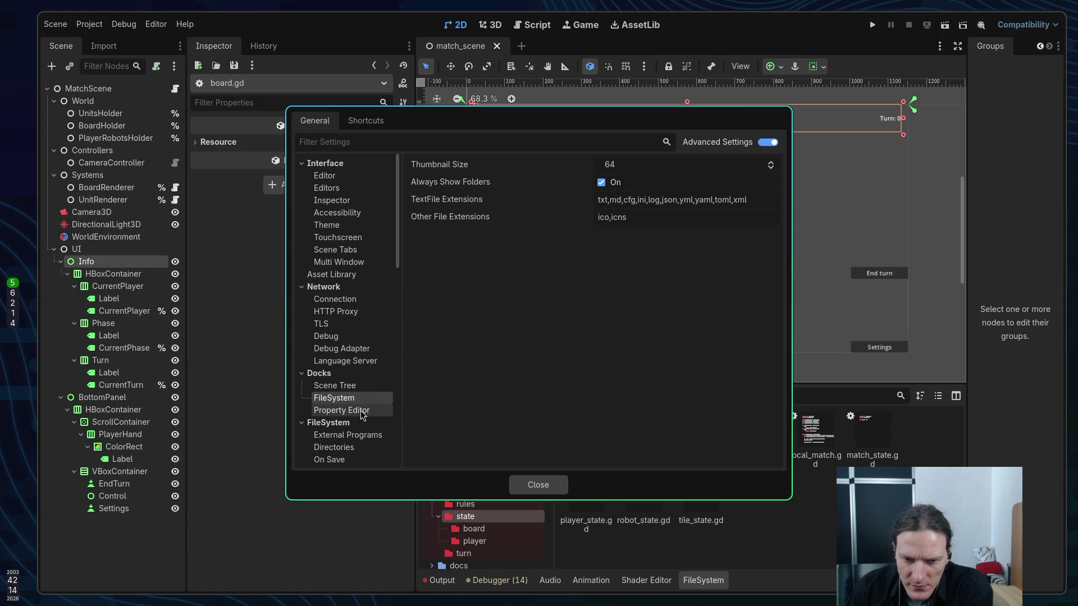
scroll(362, 391, "down", 2)
scroll(362, 392, "down", 2)
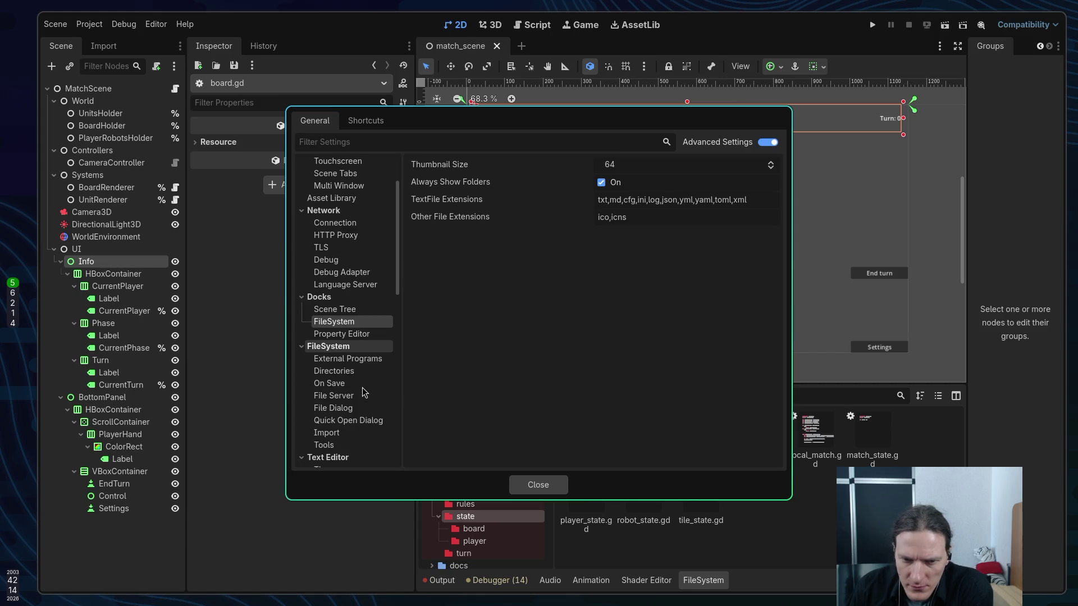
Browse the External Programs, Directories, On Save, File Server, File Dialog and Quick Open settings
left_click(341, 359)
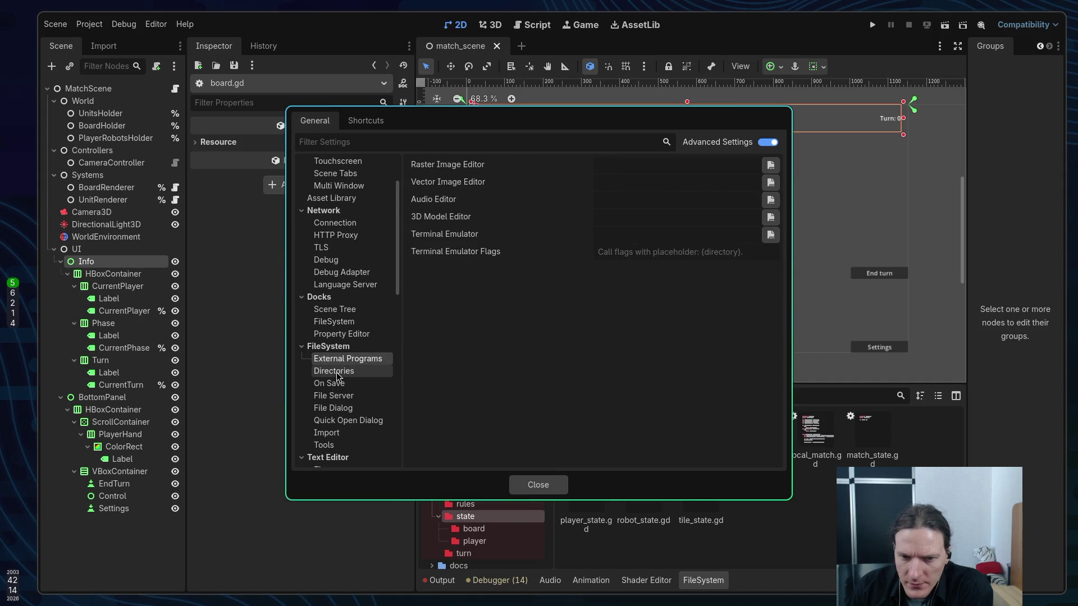
left_click(337, 374)
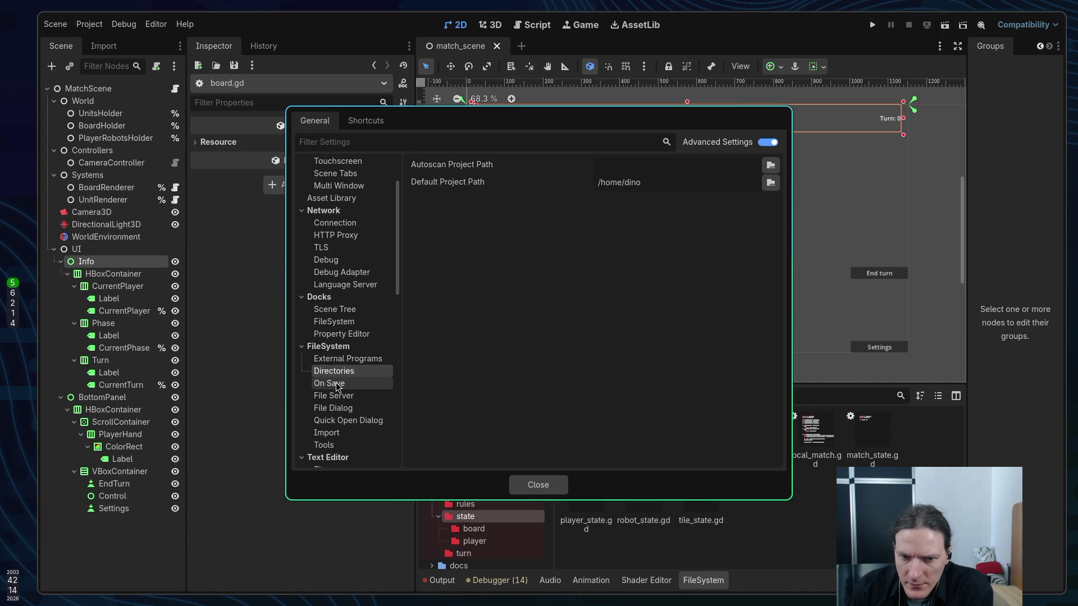
left_click(335, 383)
left_click(335, 396)
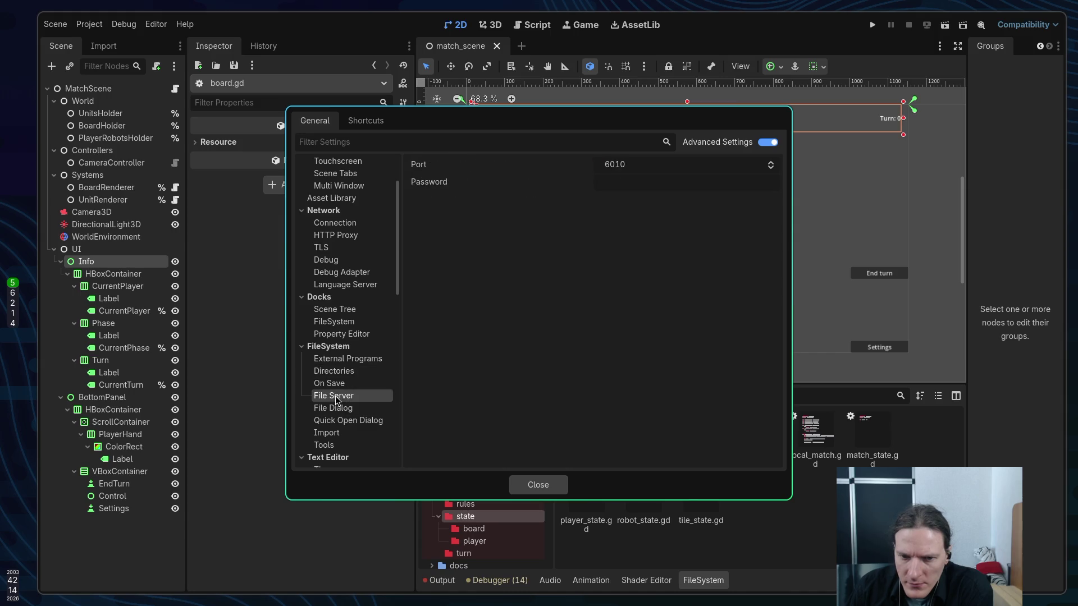
left_click(349, 409)
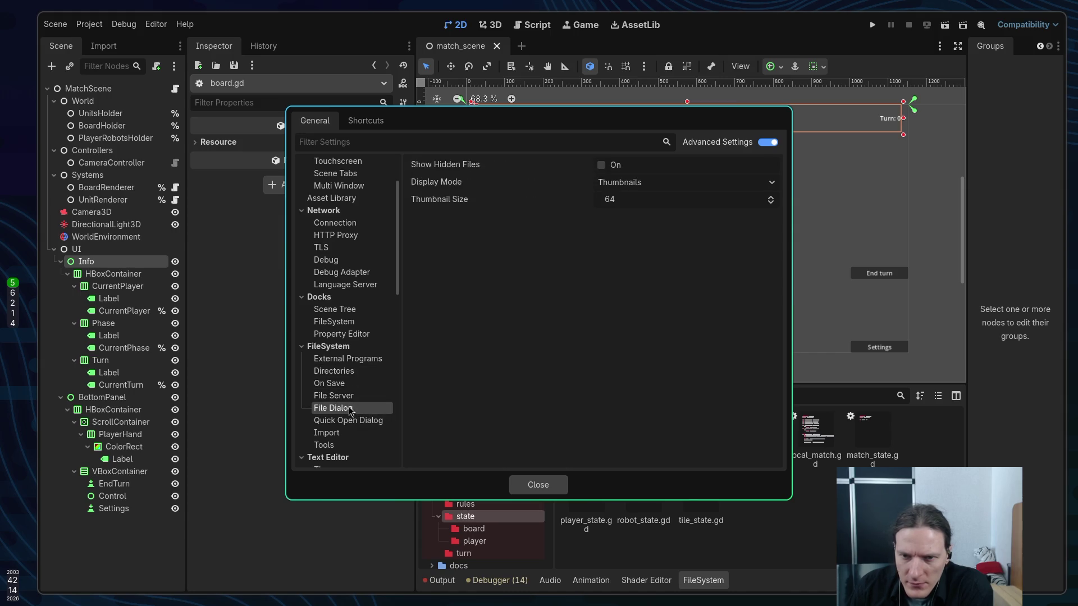
left_click(347, 419)
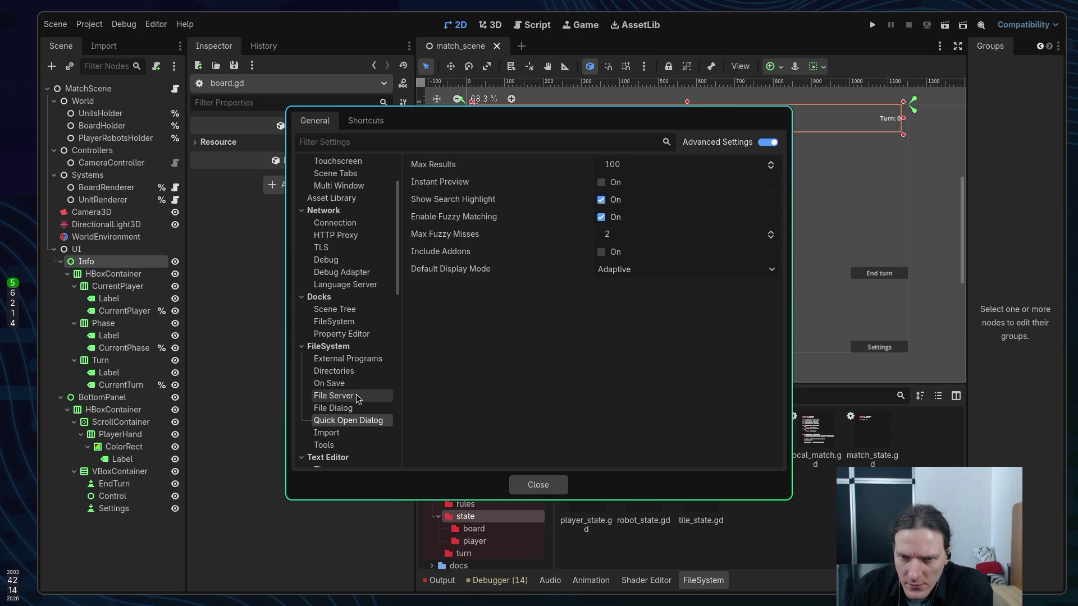
scroll(352, 396, "down", 2)
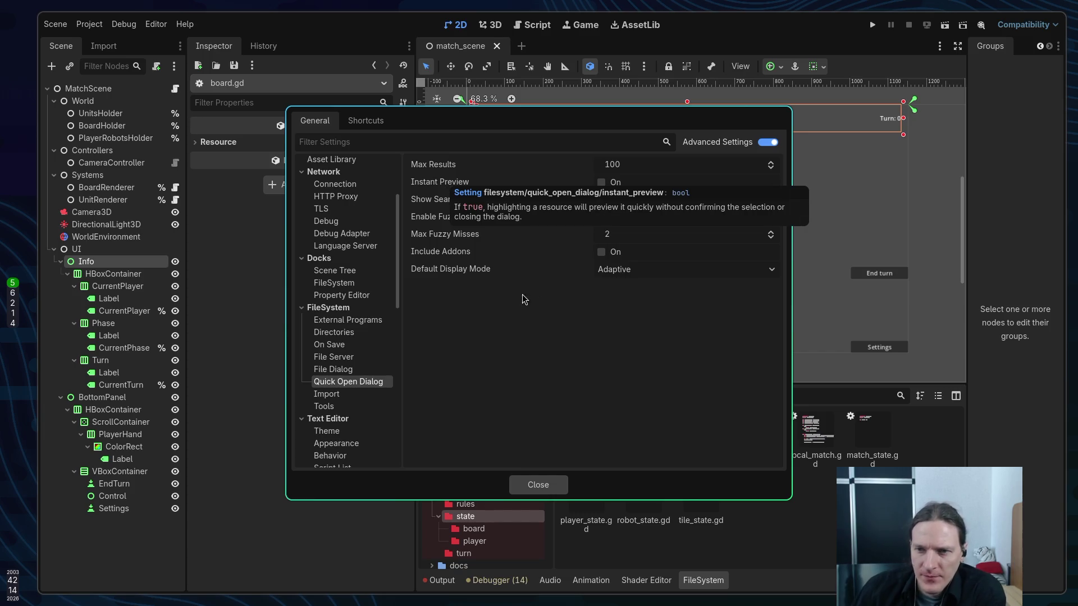
Turn on Quick Open Dialog Instant Preview and close Editor Settings
left_click(338, 395)
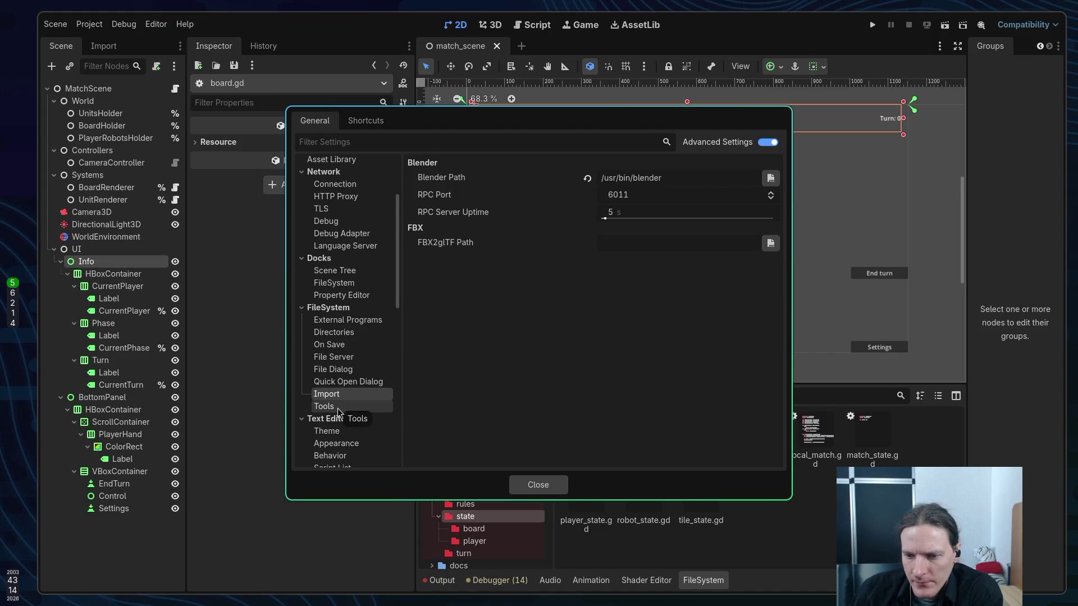
left_click(338, 407)
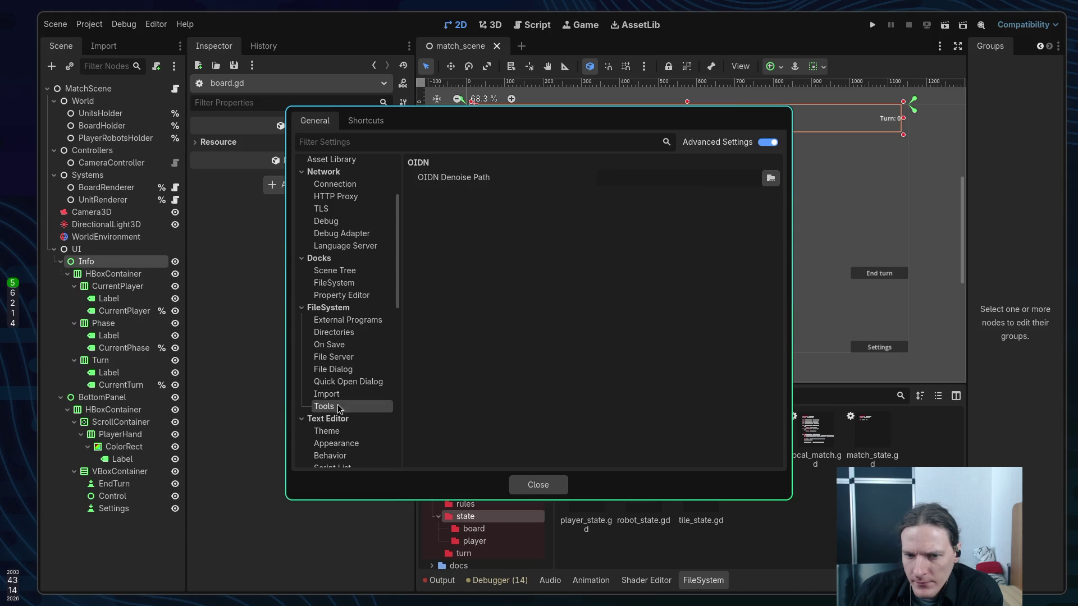
left_click(346, 383)
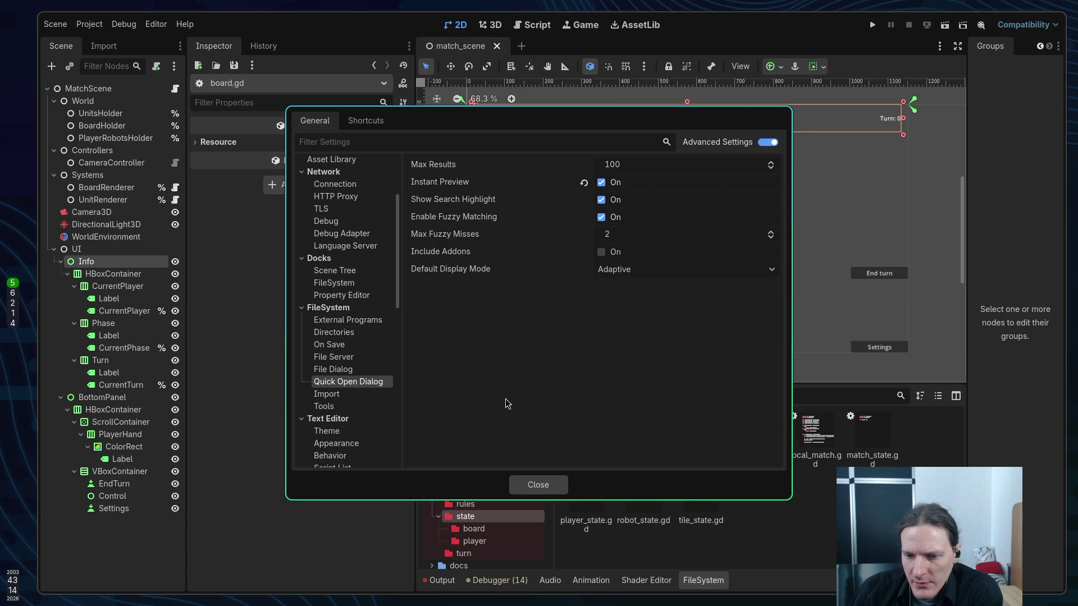
left_click(536, 481)
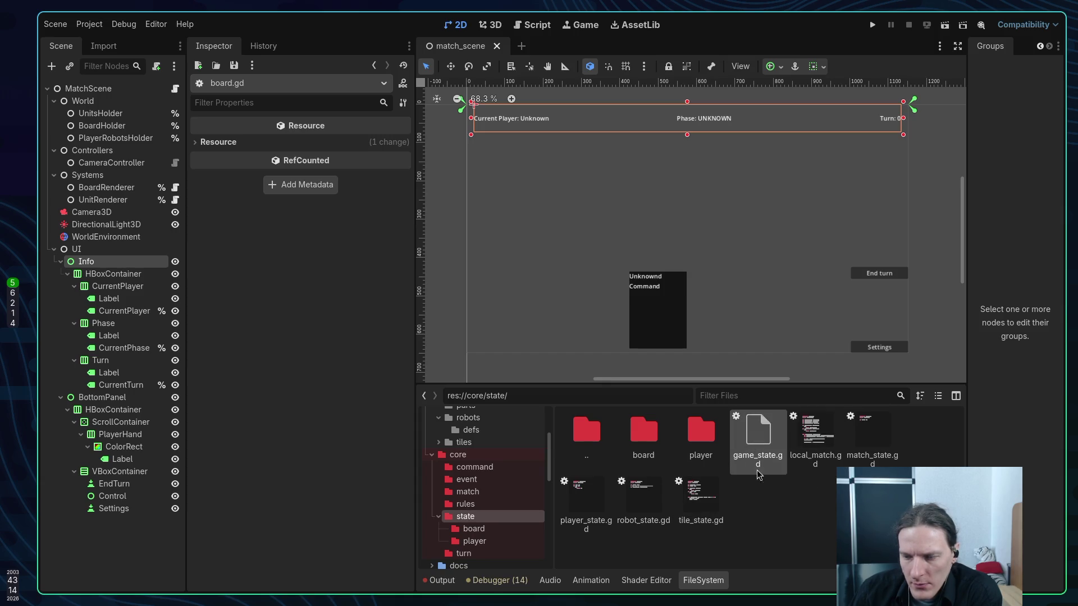
Create a new folder named 'robot' inside res://core/state
left_click(644, 500)
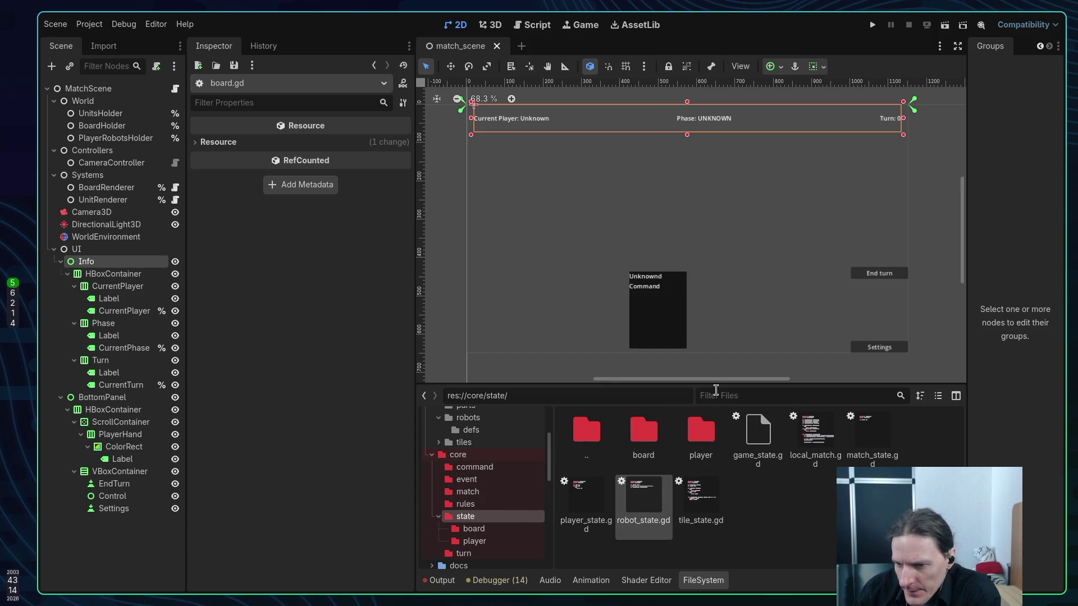
scroll(485, 497, "down", 2)
scroll(484, 495, "down", 1)
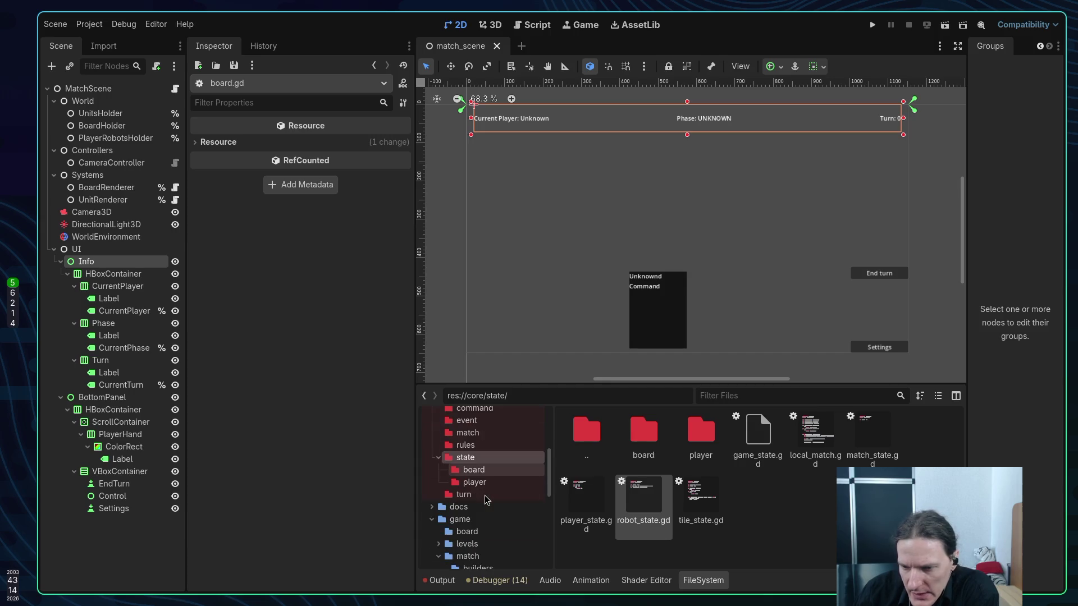
right_click(634, 499)
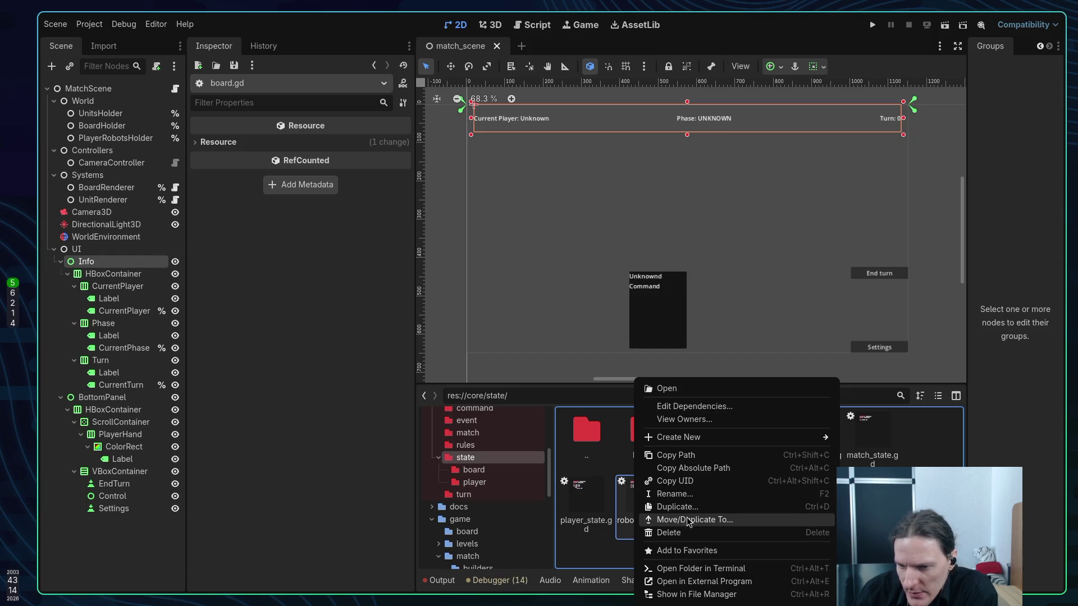
key("Escape")
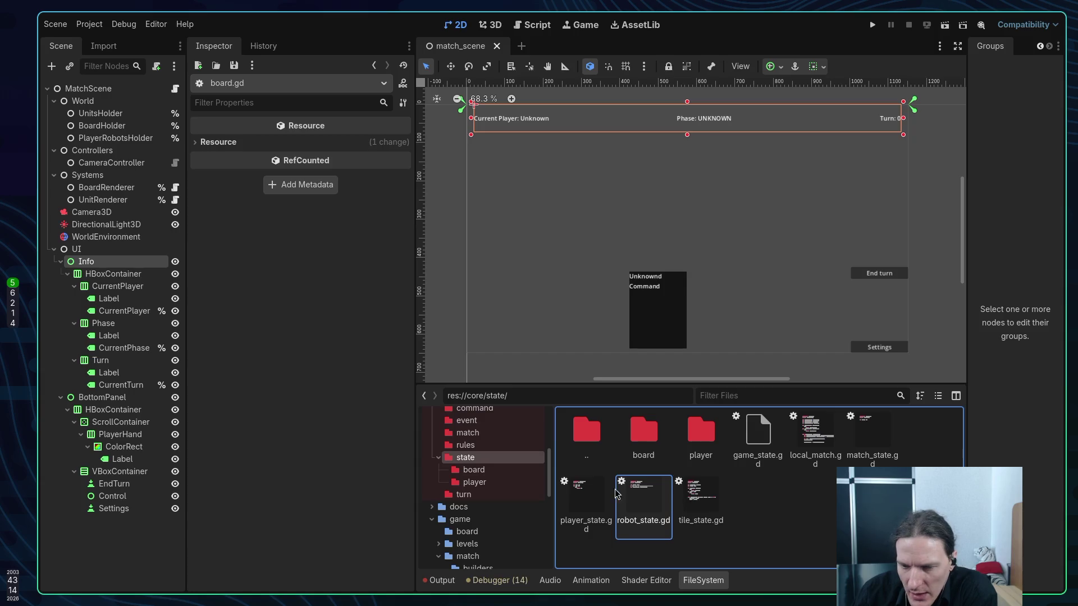
right_click(775, 503)
left_click(821, 510)
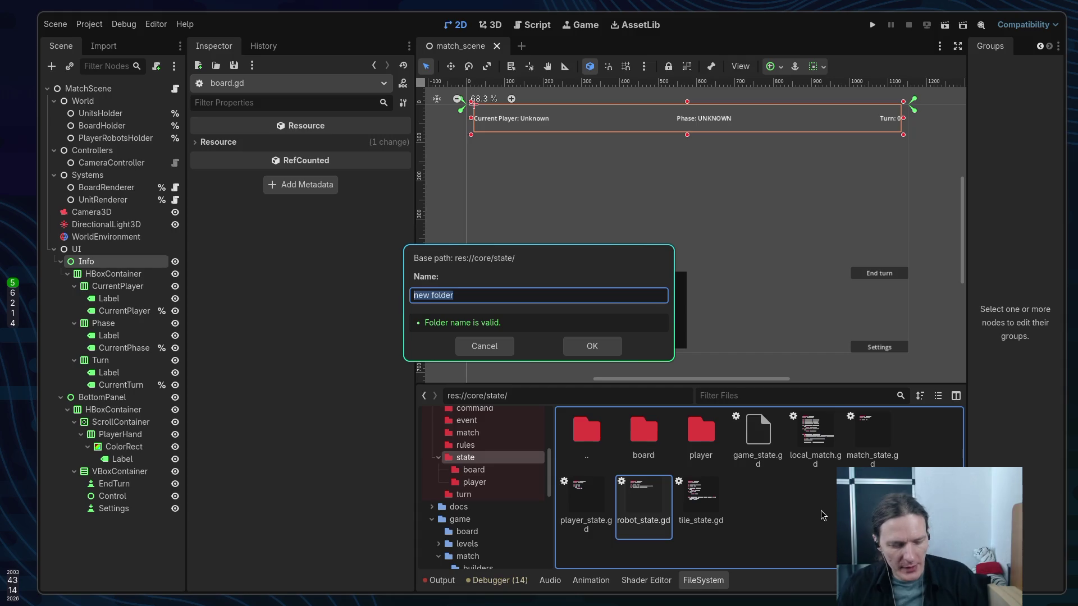
type("robot")
key("Return")
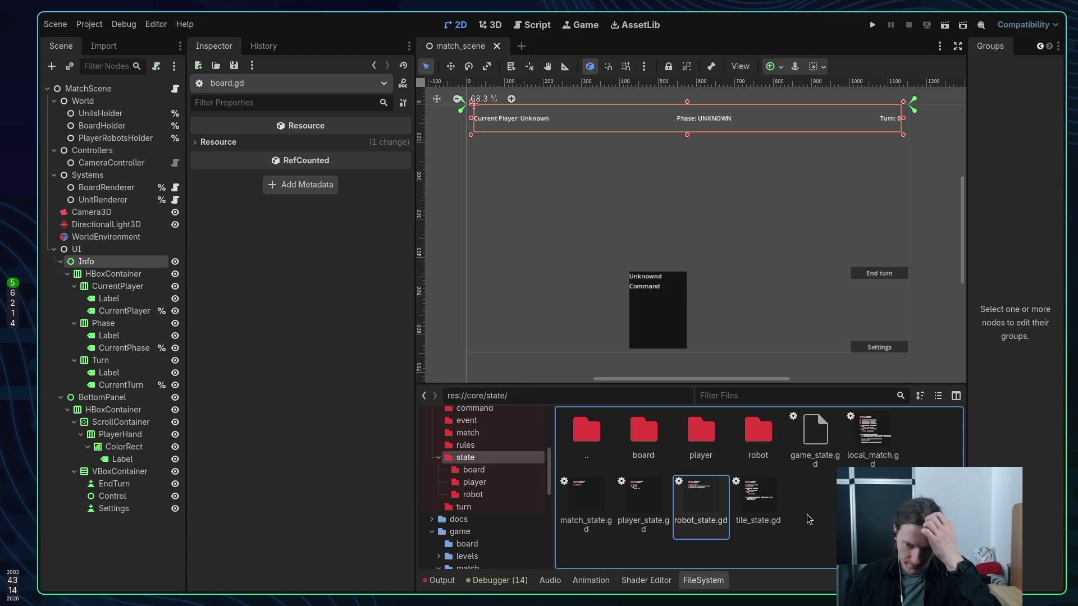
Move robot_state.gd into the robot folder and player_state.gd into the player folder
left_click_drag(706, 505, 758, 458)
left_click(590, 319)
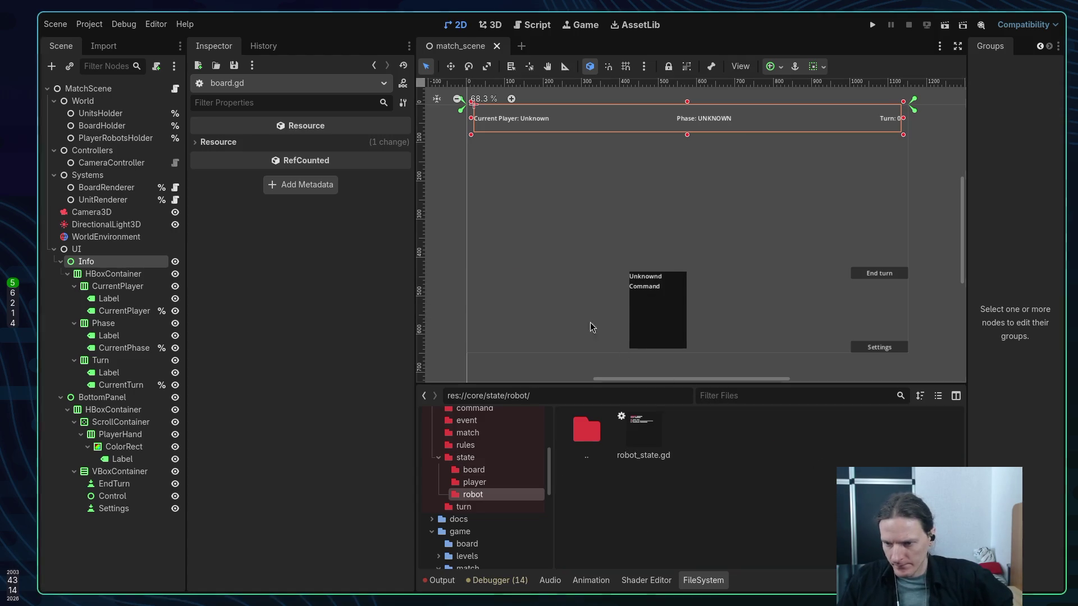
key("BackSpace")
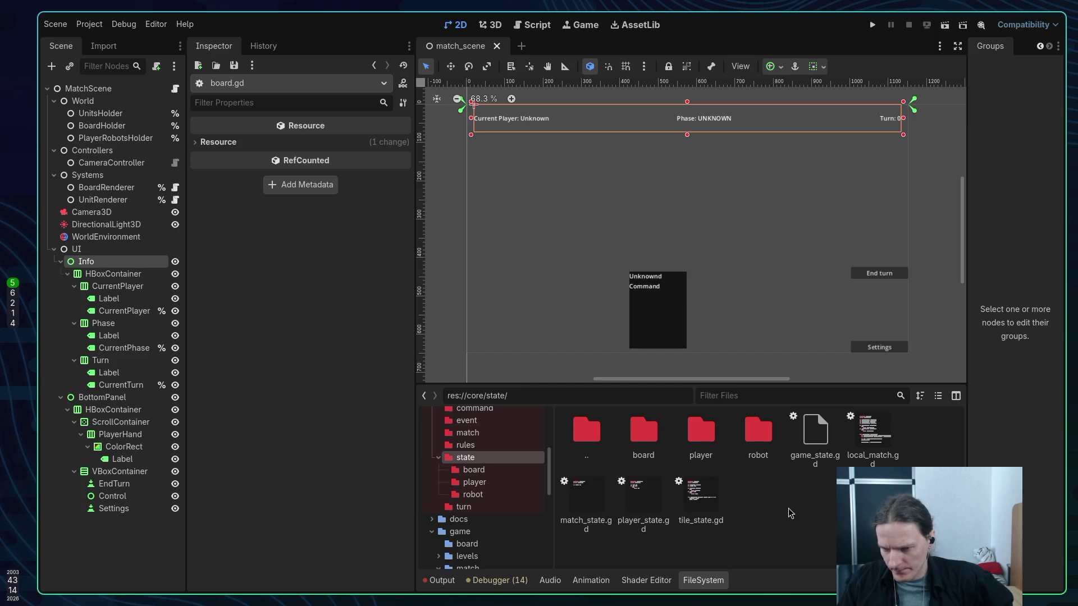
mouse_move(640, 502)
left_mouse_down()
mouse_move(626, 508)
mouse_move(709, 493)
mouse_move(706, 443)
left_mouse_up()
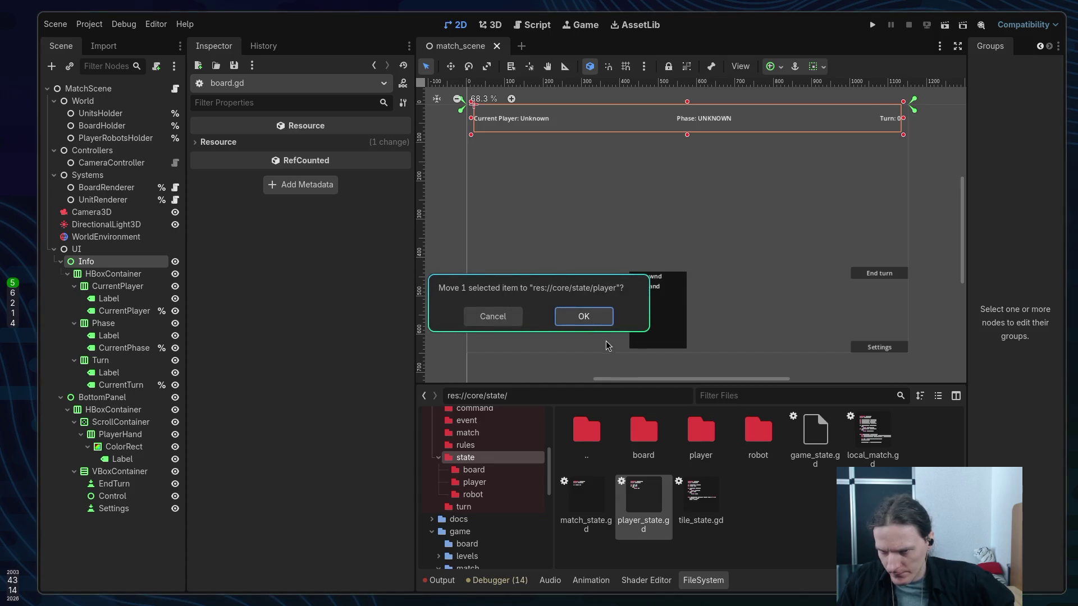
left_click(591, 317)
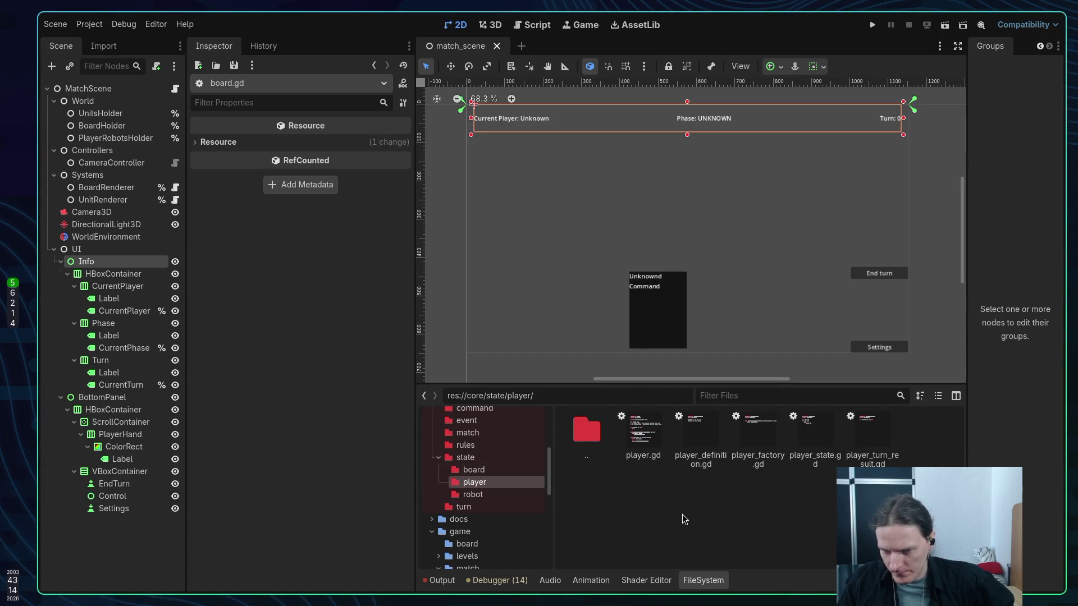
key("super+2")
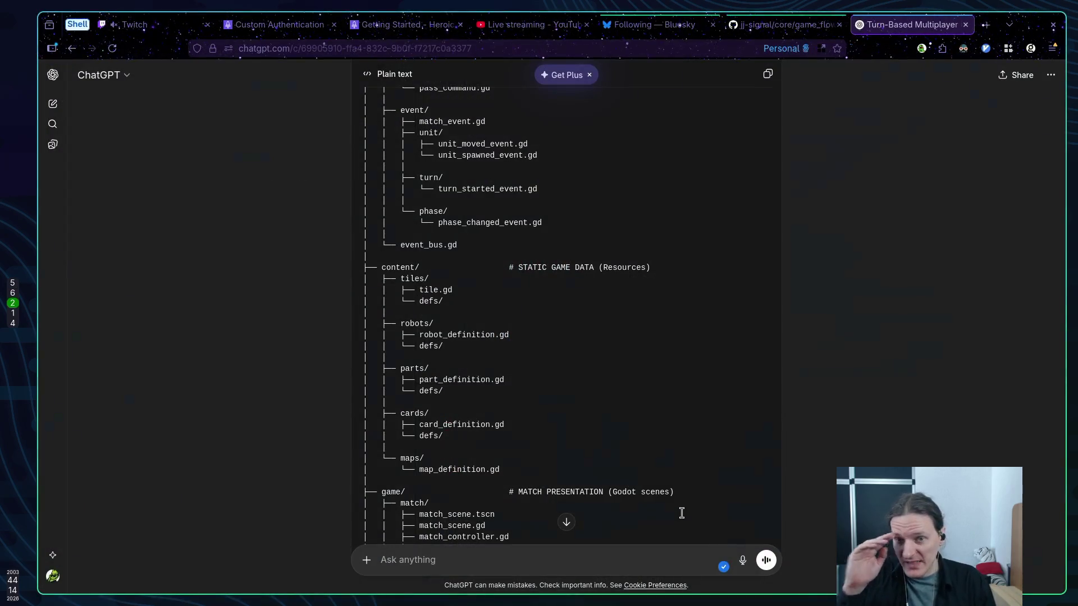
Scroll through ChatGPT's folder-structure code block, then return to the Godot editor
scroll(578, 478, "up", 10)
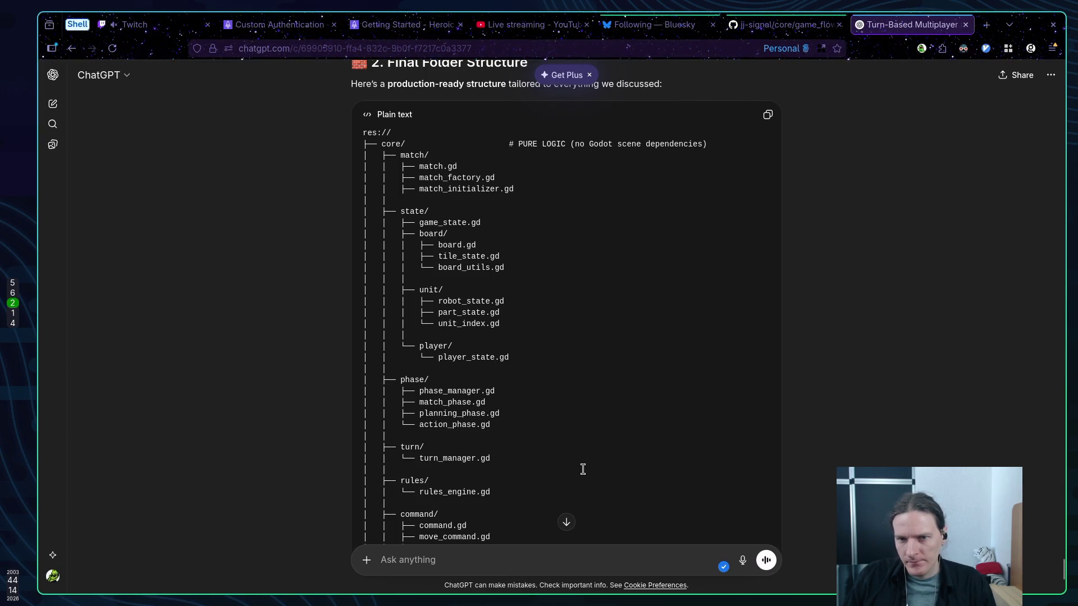
scroll(584, 465, "down", 2)
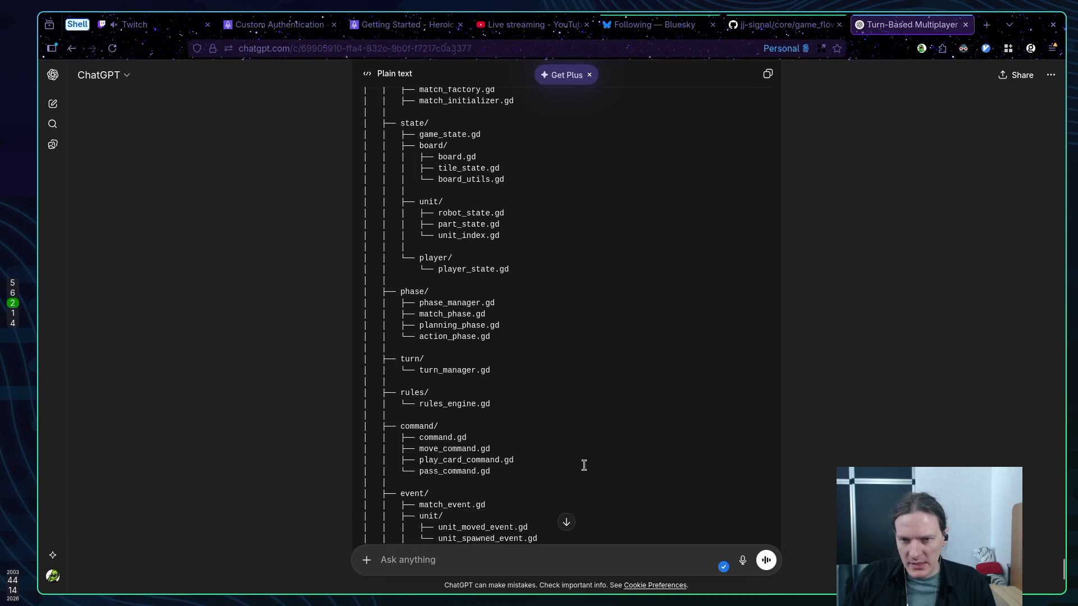
key("super+1")
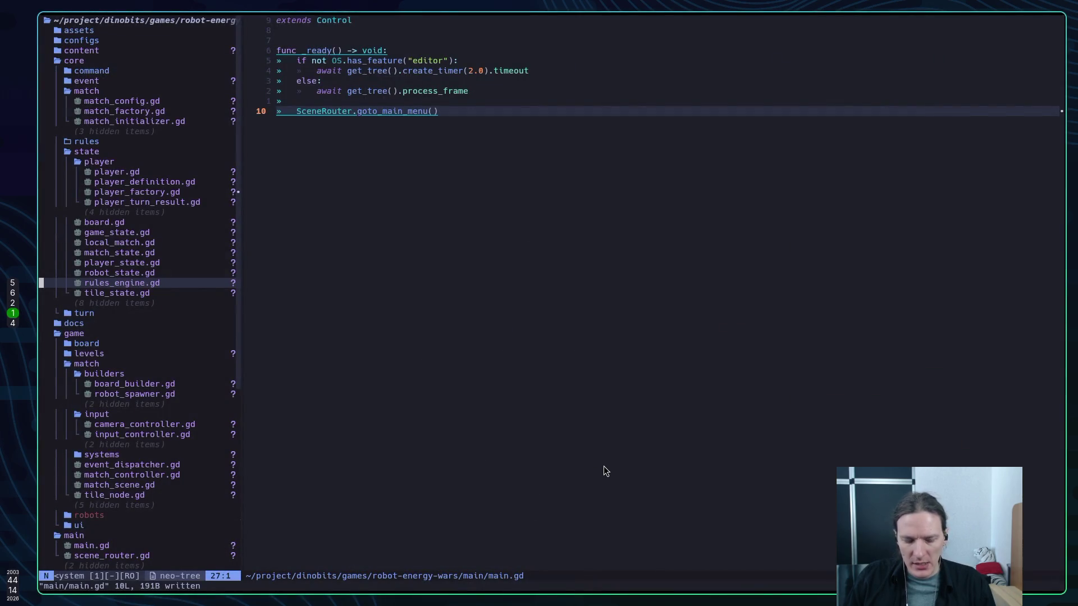
key("super+5")
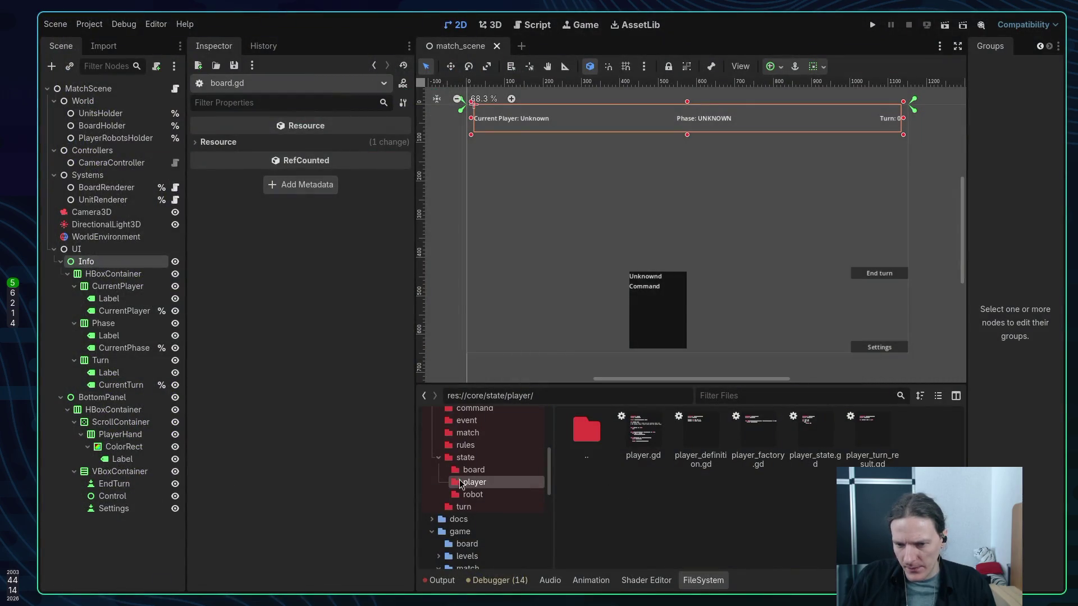
Open res://core/state and inspect its scripts and the board subfolder
left_click(465, 457)
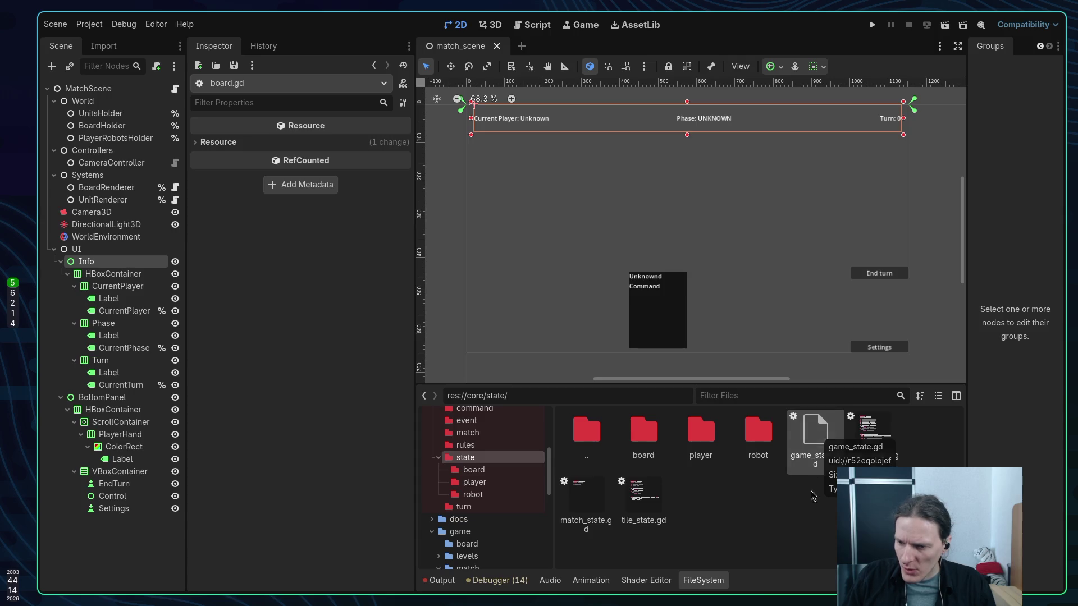
left_click(873, 432)
left_click(816, 448)
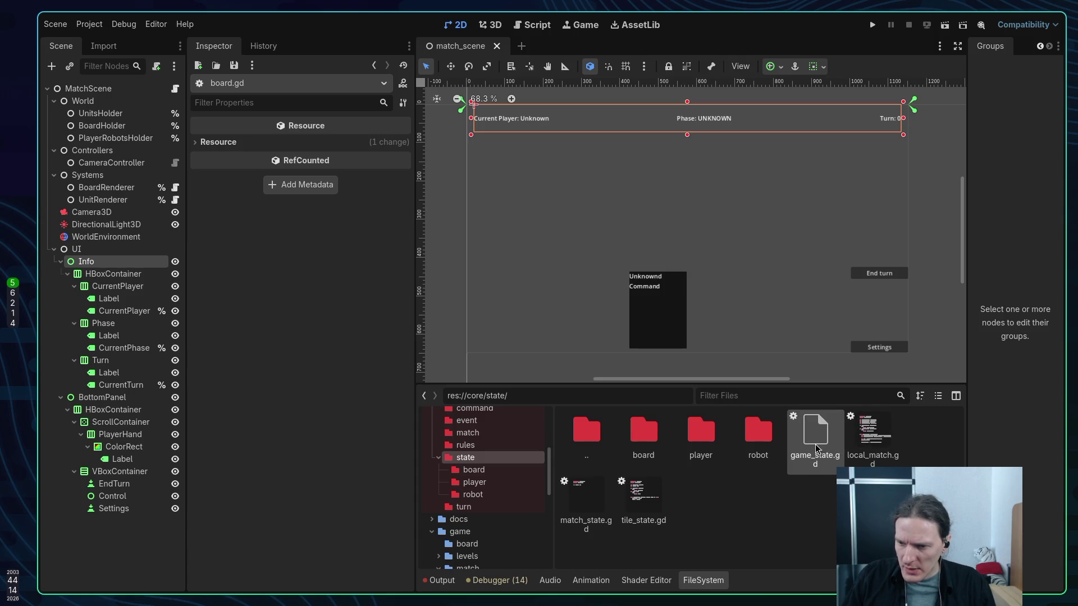
left_click(873, 435)
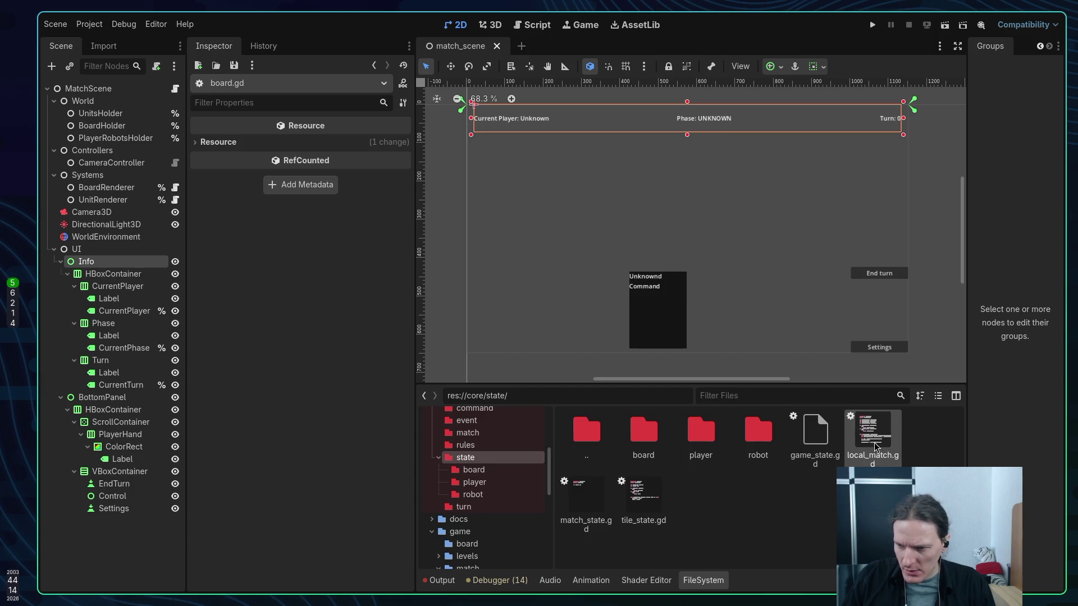
left_click(596, 510)
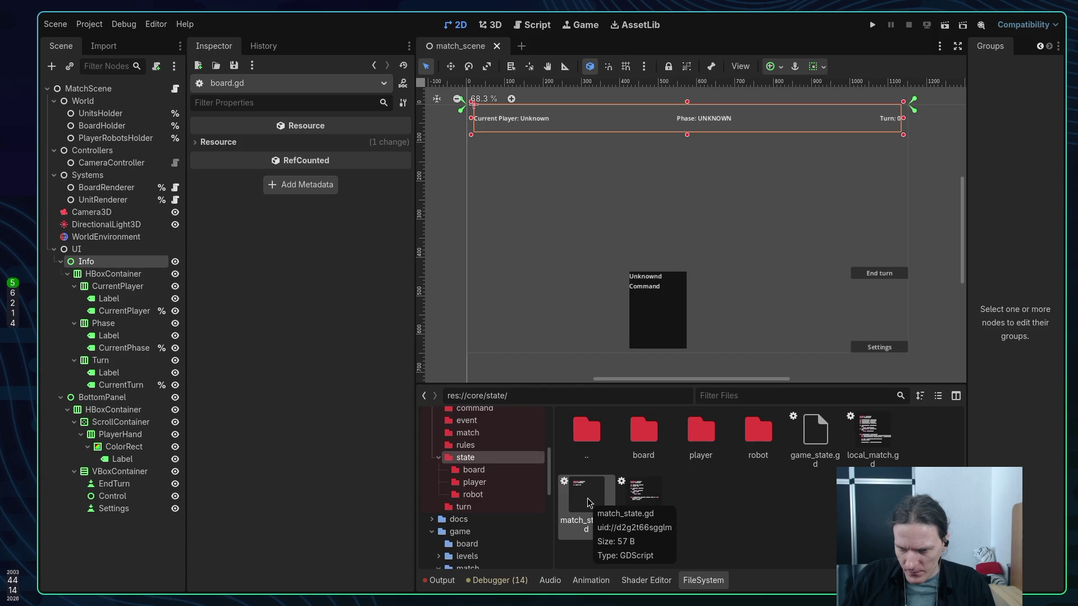
scroll(481, 488, "up", 1)
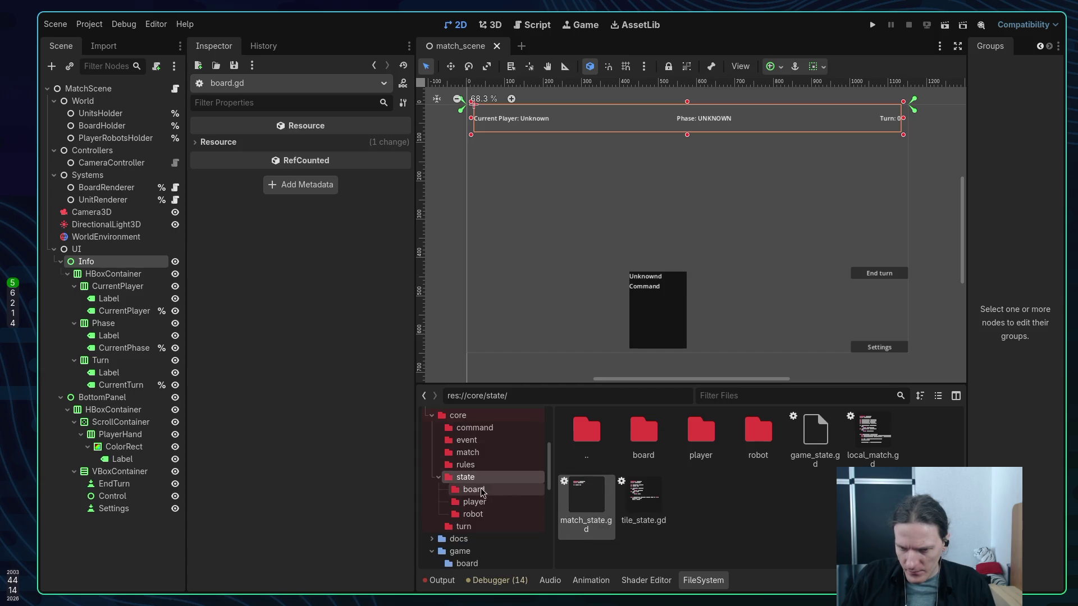
left_click(474, 489)
left_click(466, 477)
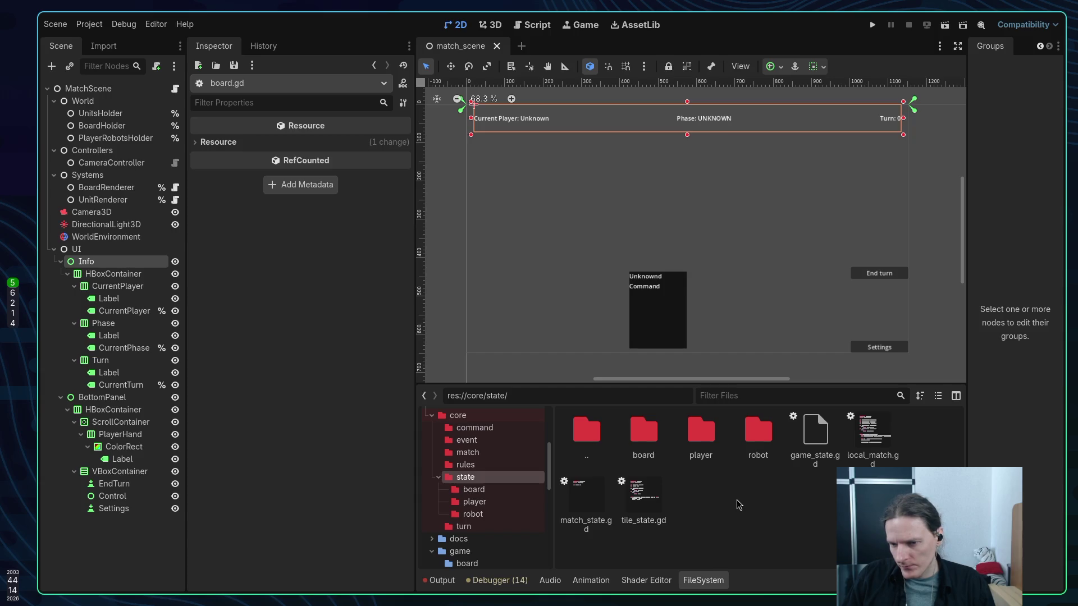
Move tile_state.gd into core/state/board and select match_state.gd
left_click_drag(643, 496, 646, 448)
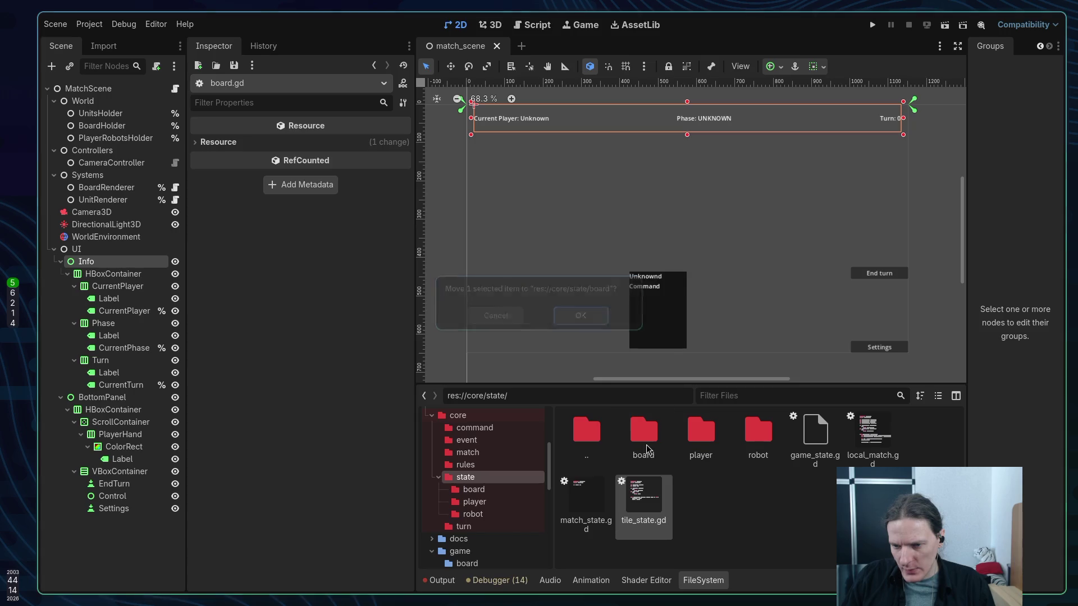
left_click(599, 317)
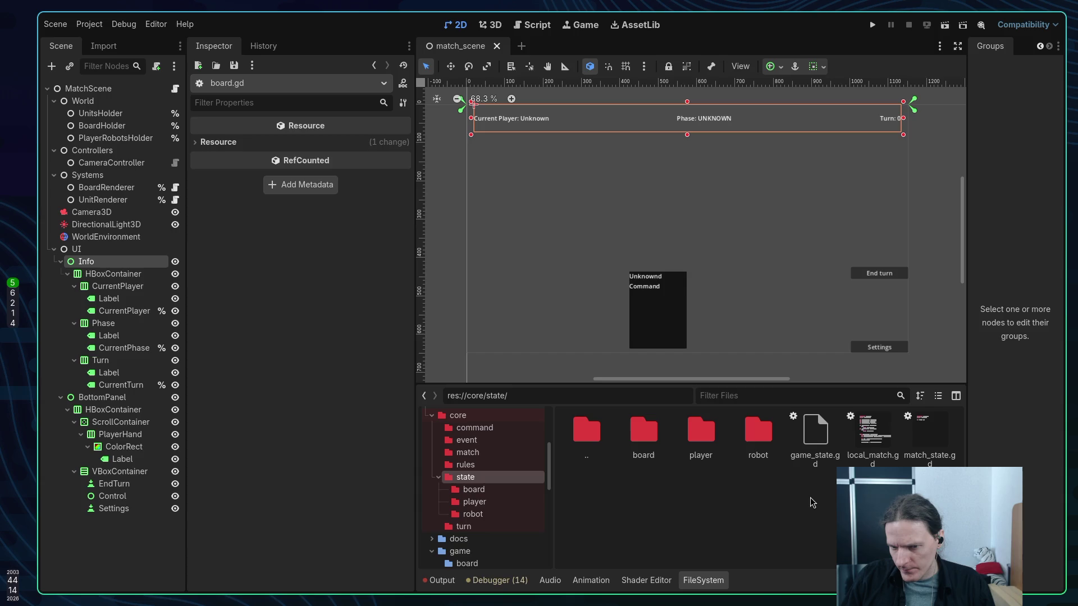
left_click(927, 440)
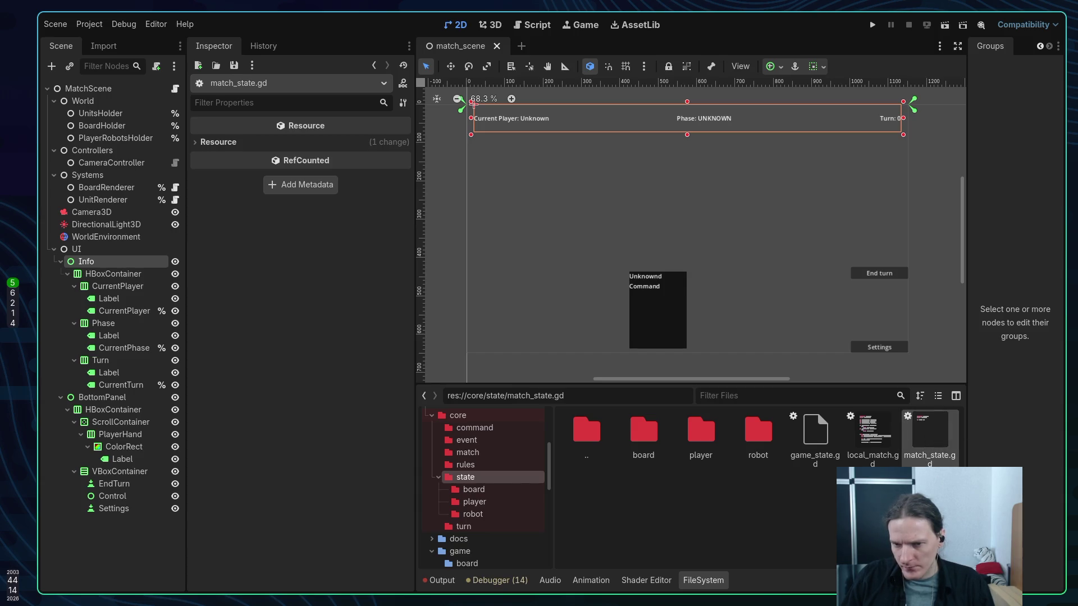
key("super+1")
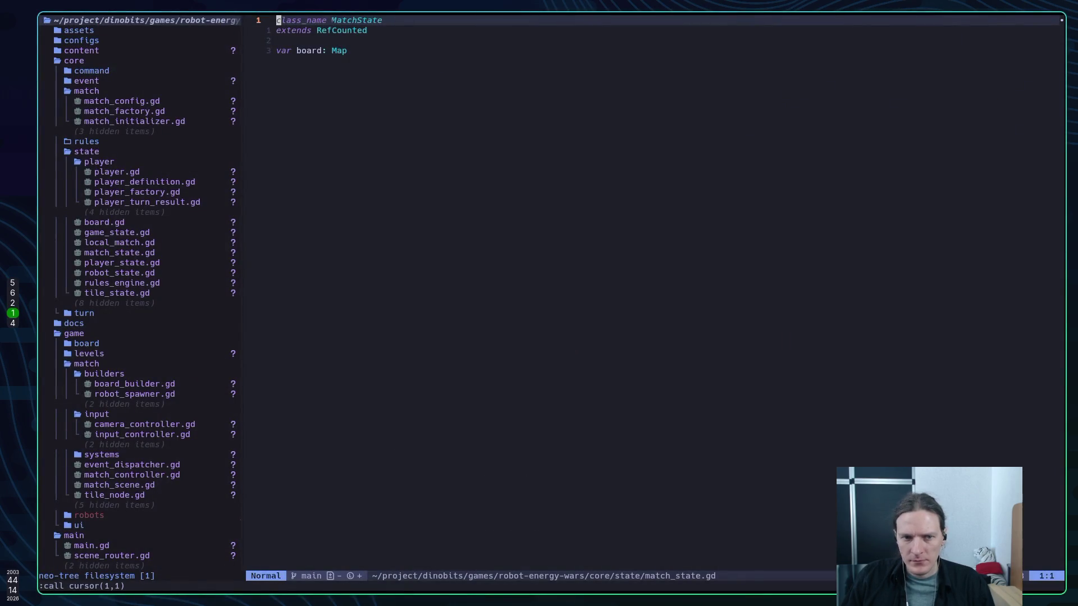
Delete the match_state.gd buffer from the Telescope buffer list, leaving main.gd open
key("ctrl+6")
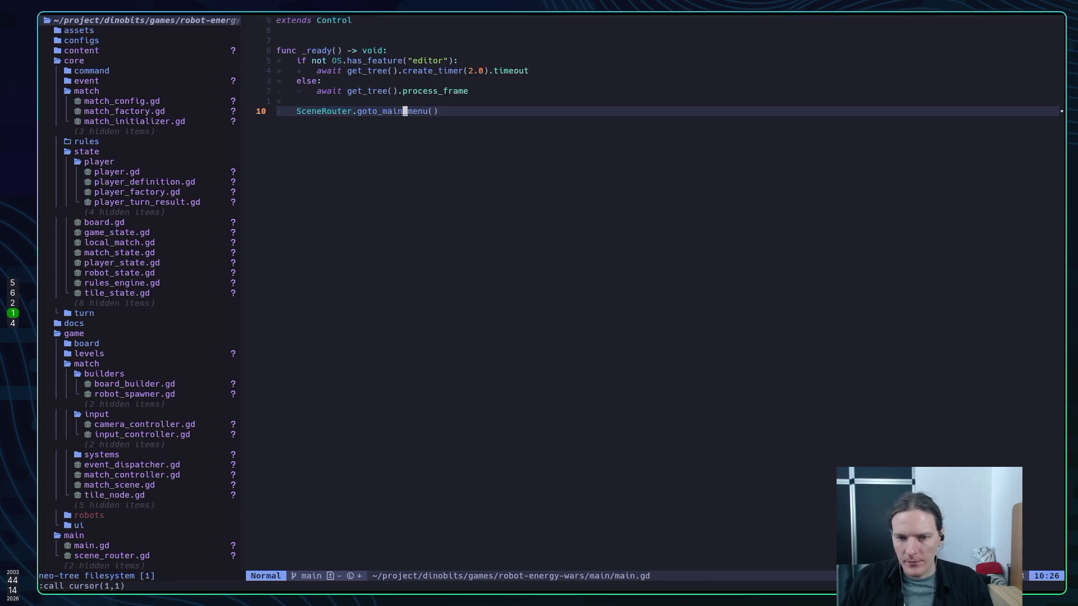
key("space")
key("f")
key("b")
key("ctrl+p")
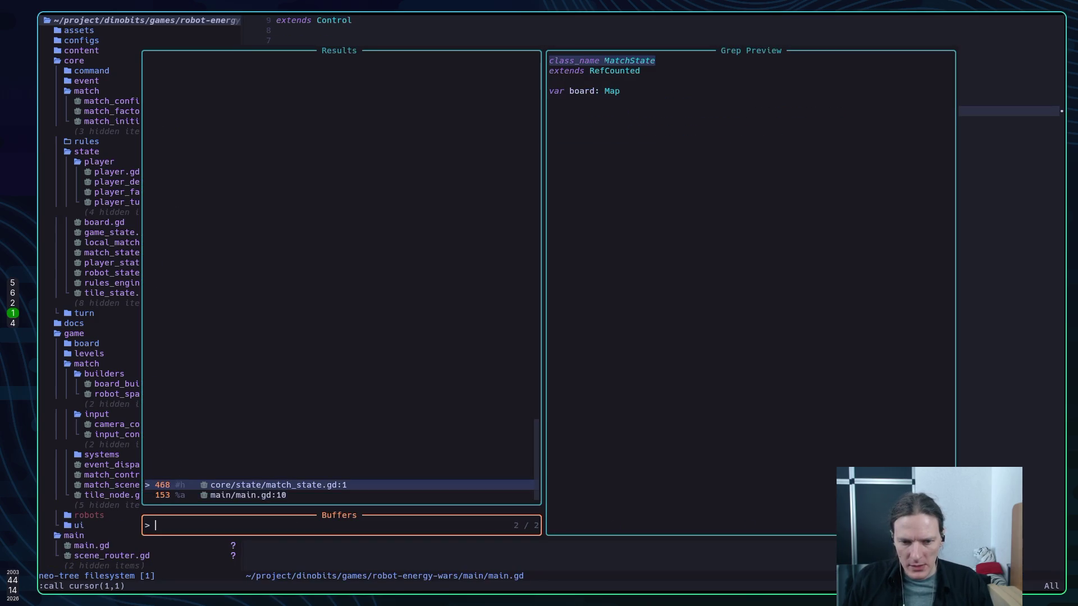
key("alt+d")
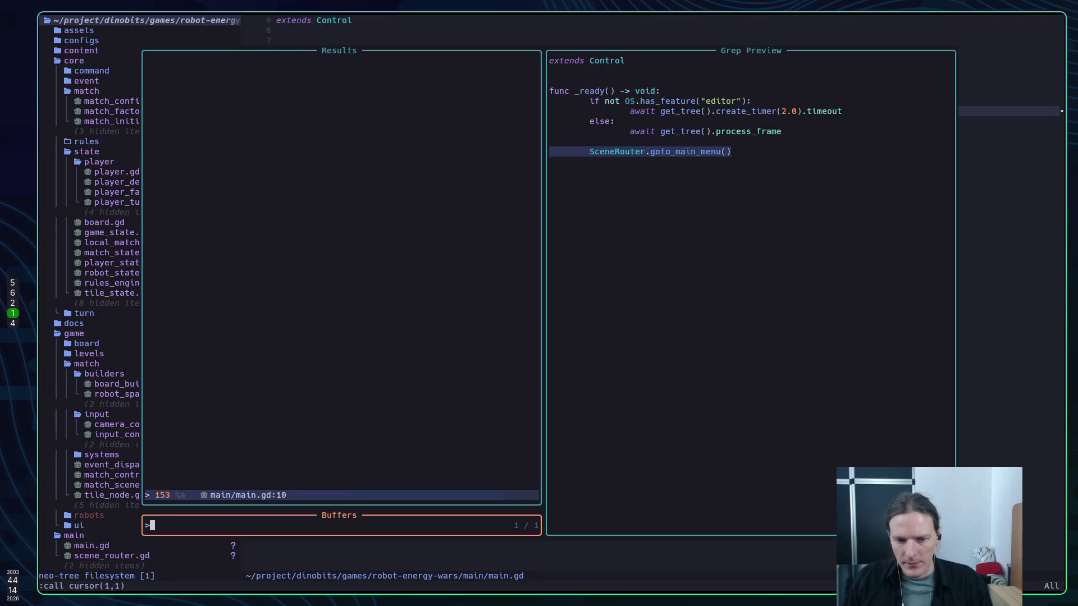
key("Escape")
key("super+5")
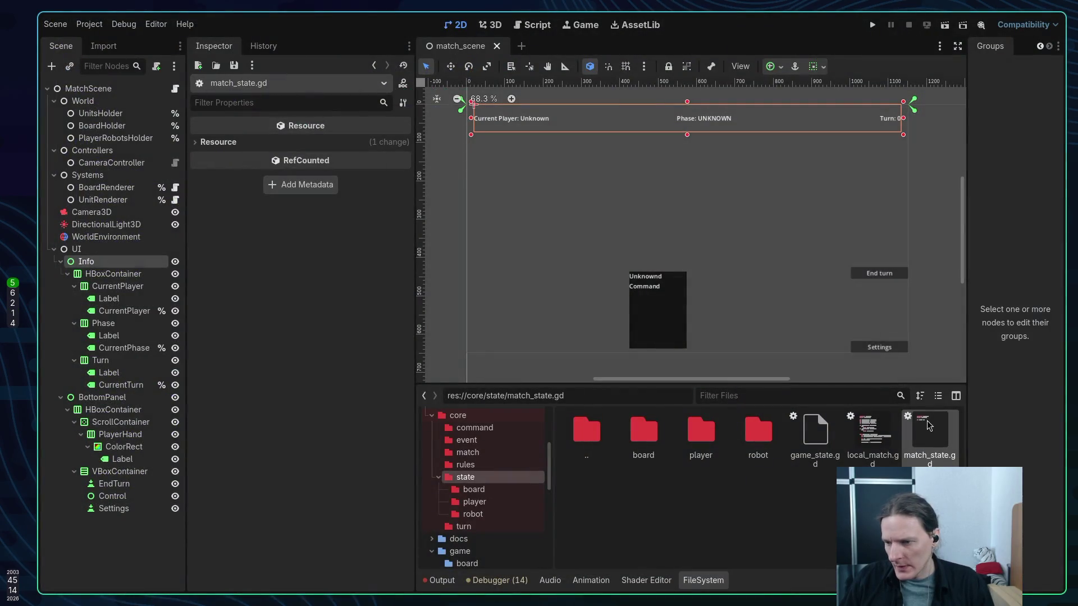
Delete match_state.gd from the project
right_click(947, 436)
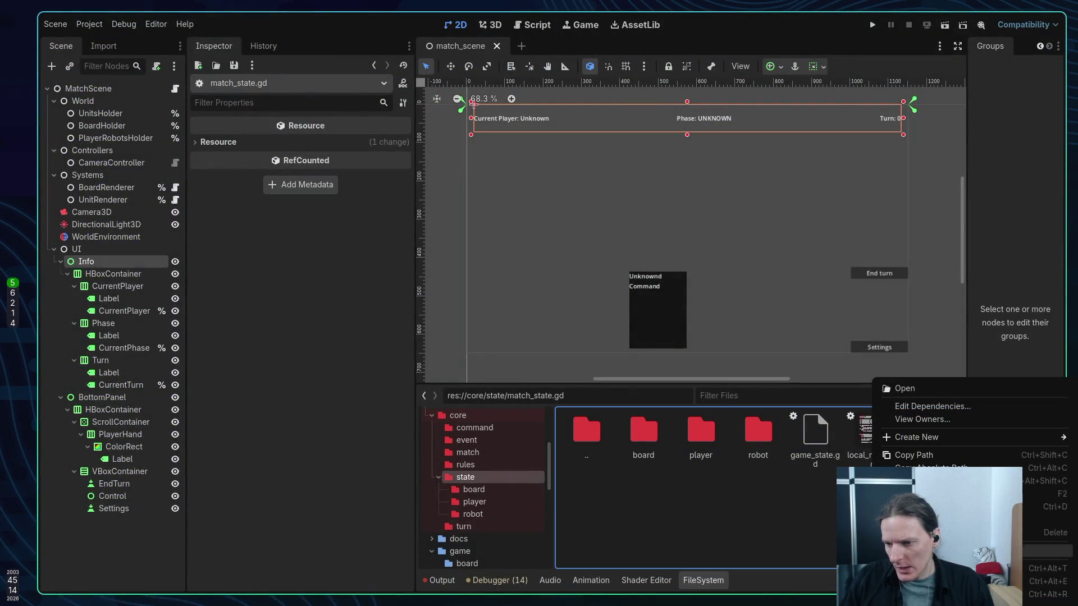
left_click(1005, 533)
left_click(623, 355)
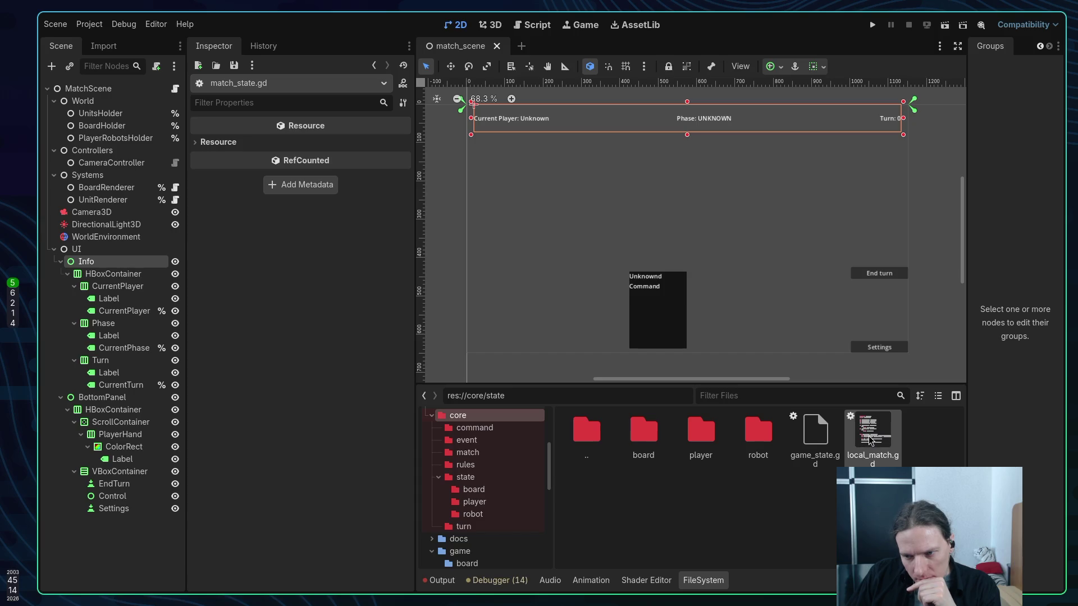
Move local_match.gd into core/match and run the project with F5
mouse_move(869, 440)
left_mouse_down()
mouse_move(731, 490)
mouse_move(477, 457)
left_mouse_up()
left_click(578, 315)
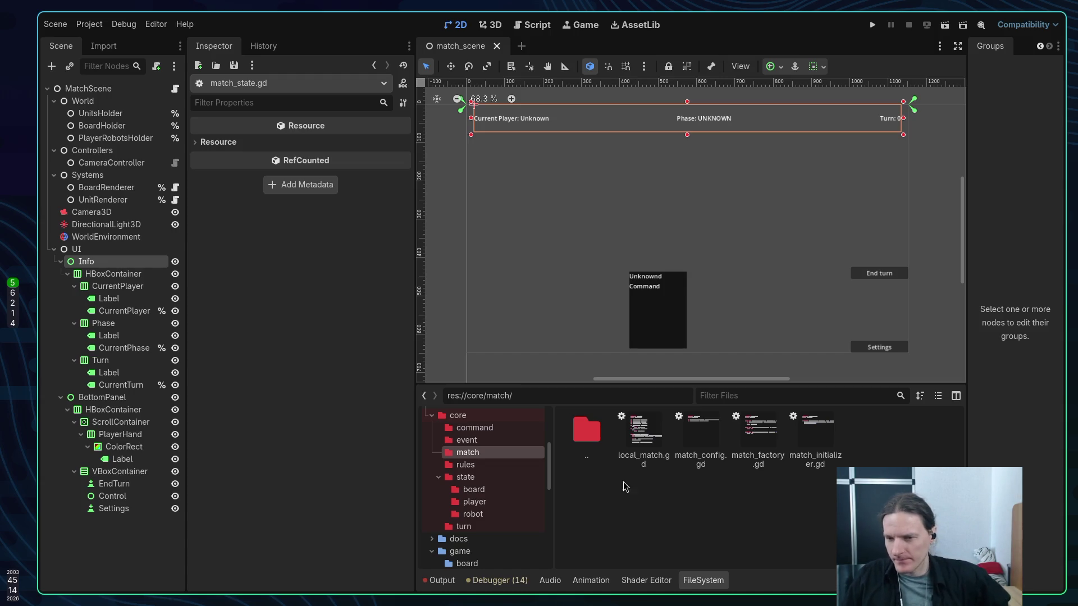
left_click(468, 443)
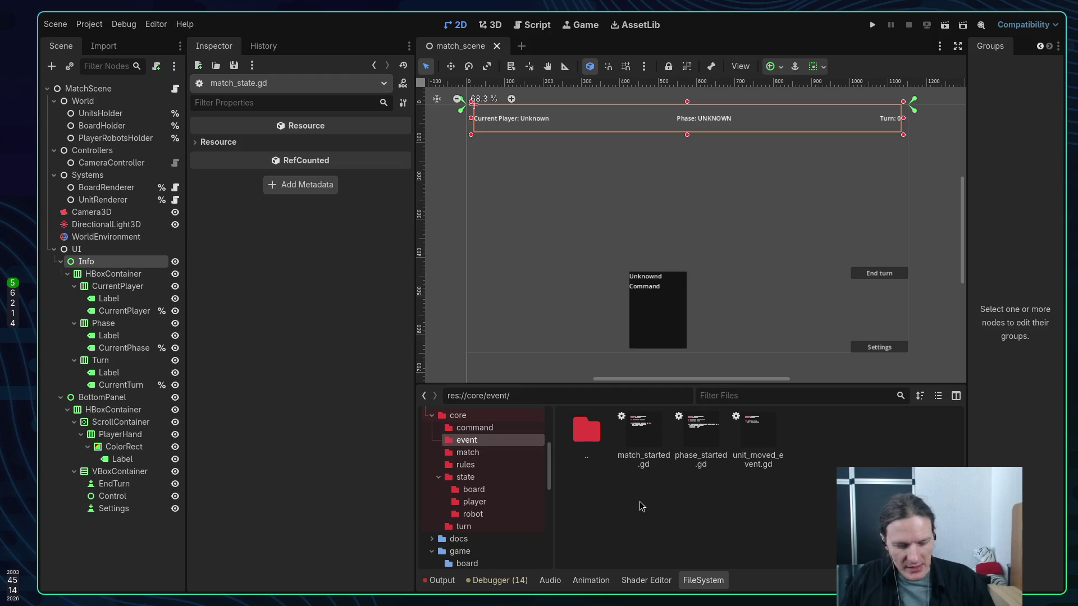
key("F5")
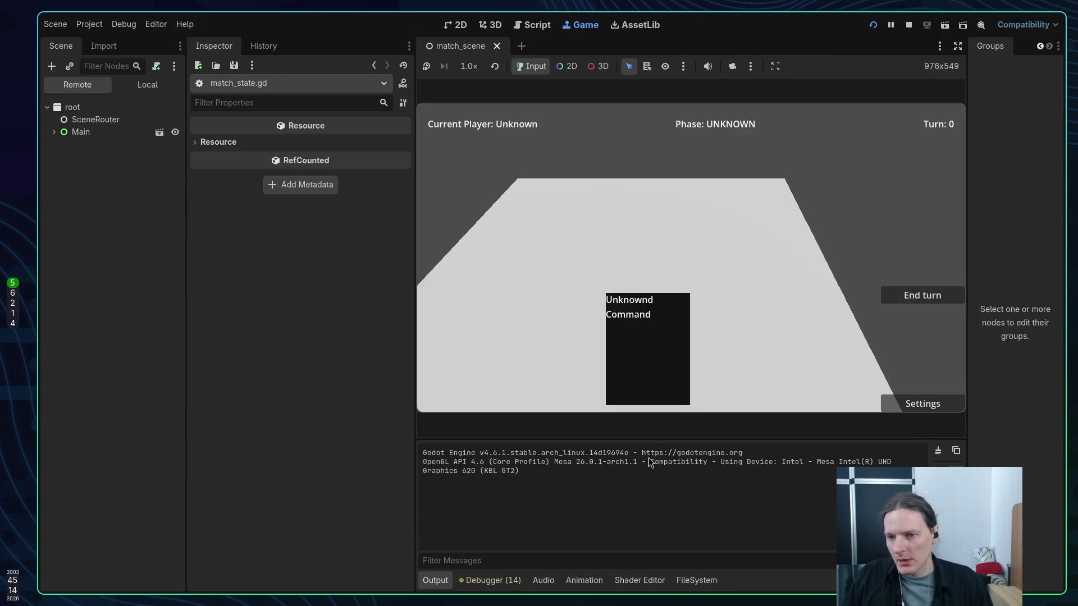
Stop the running game and select BoardRenderer to check its board_renderer.gd script
left_click(700, 302)
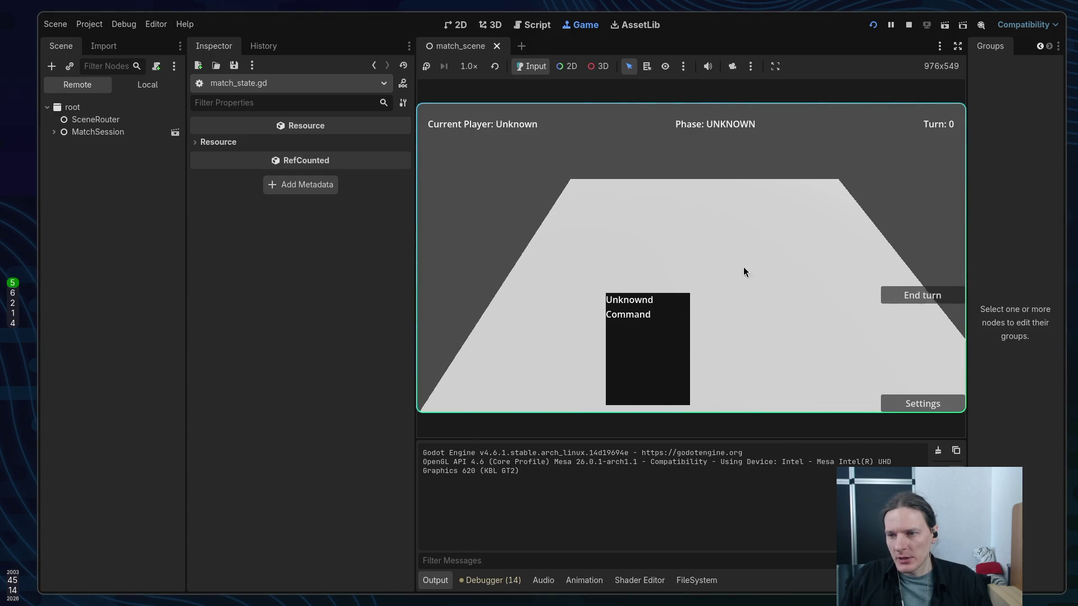
left_click(908, 28)
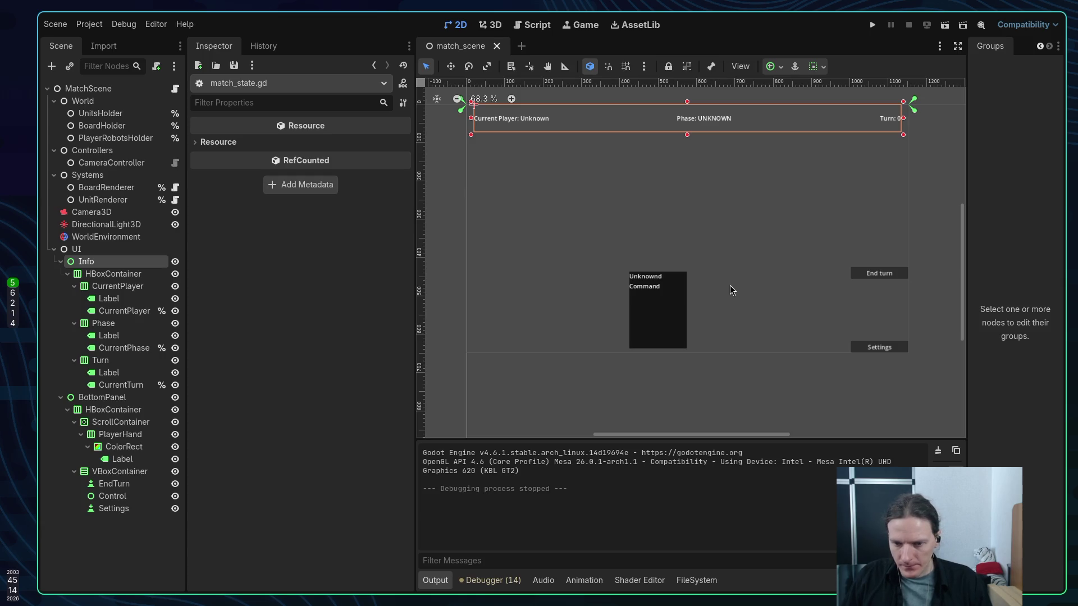
left_click(106, 187)
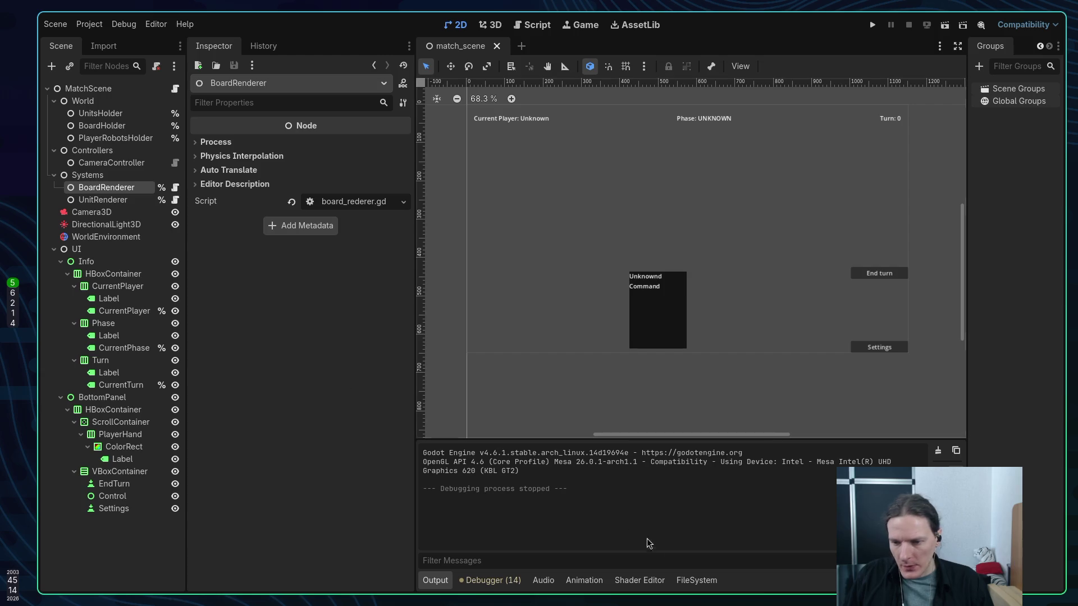
In the FileSystem dock, collapse core/state and open res://game/match/systems/
left_click(696, 580)
left_click(438, 477)
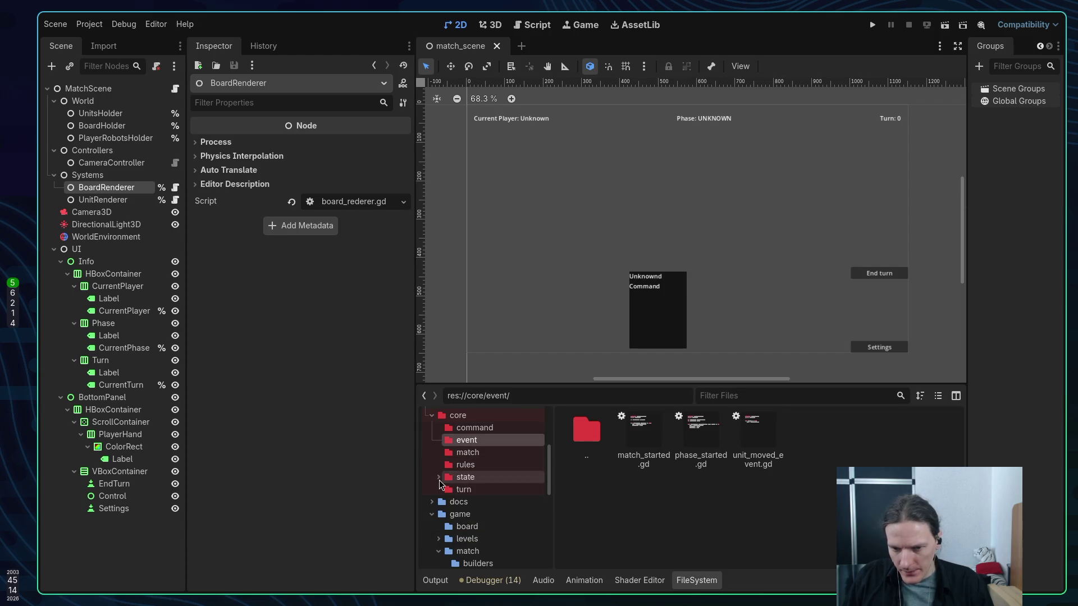
scroll(472, 482, "down", 1)
scroll(485, 483, "down", 2)
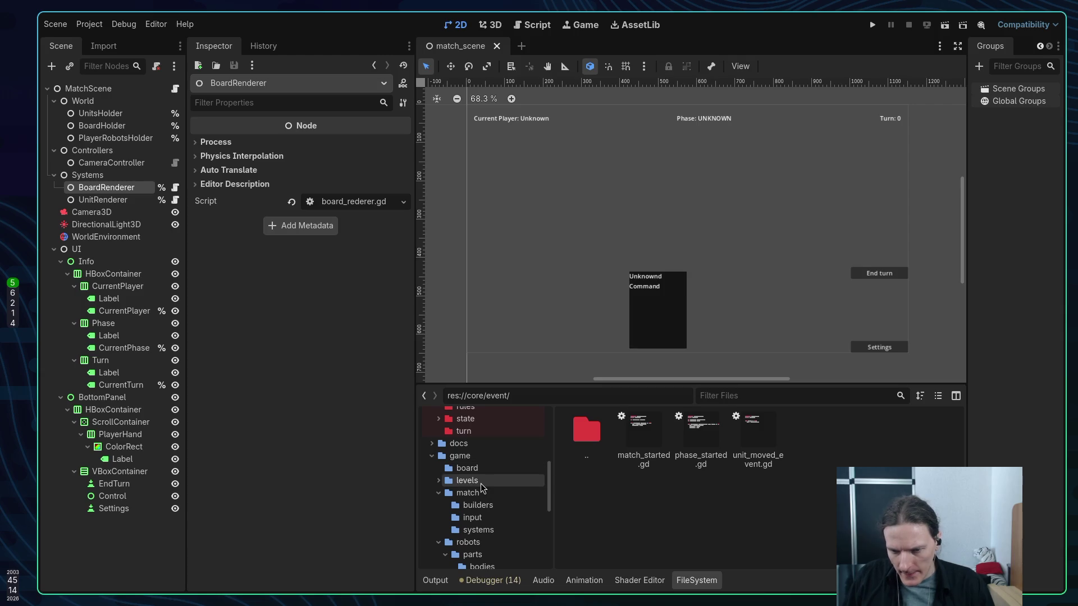
scroll(480, 483, "down", 3)
left_click(492, 510)
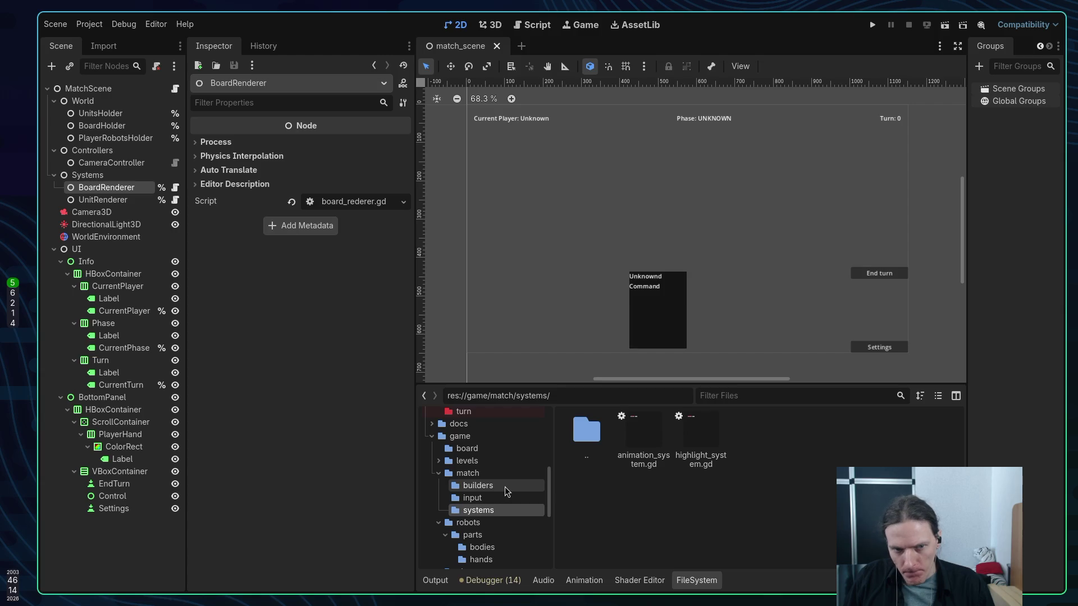
scroll(504, 487, "down", 6)
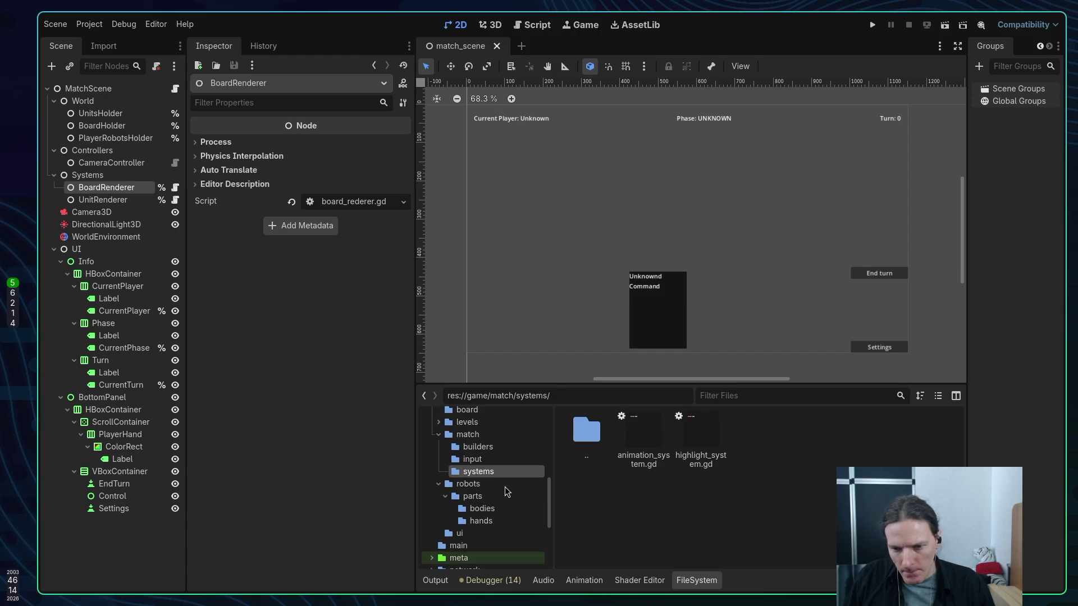
scroll(504, 487, "down", 2)
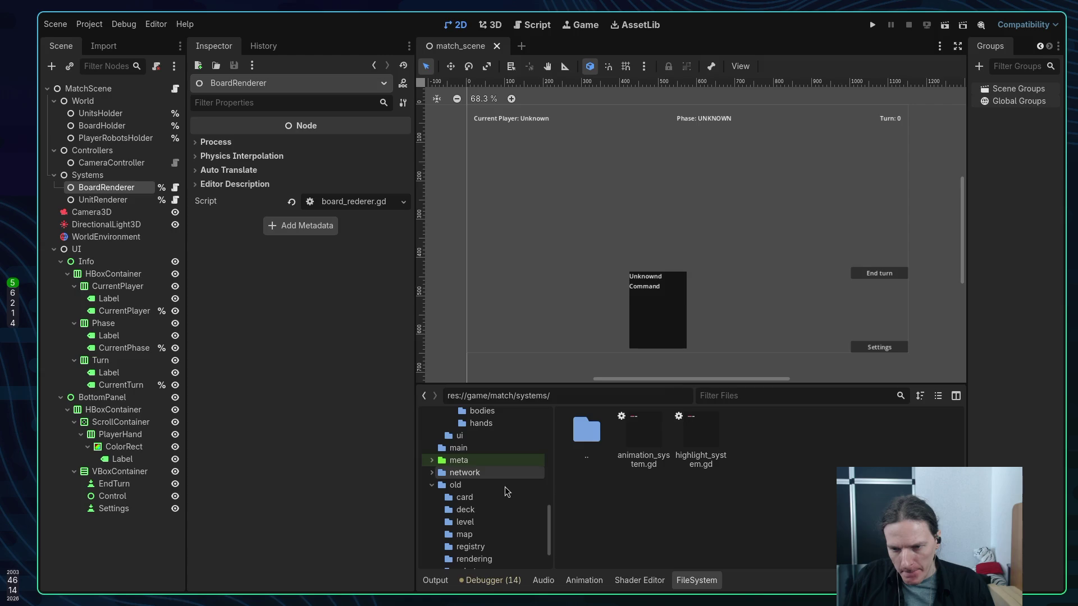
scroll(504, 487, "up", 4)
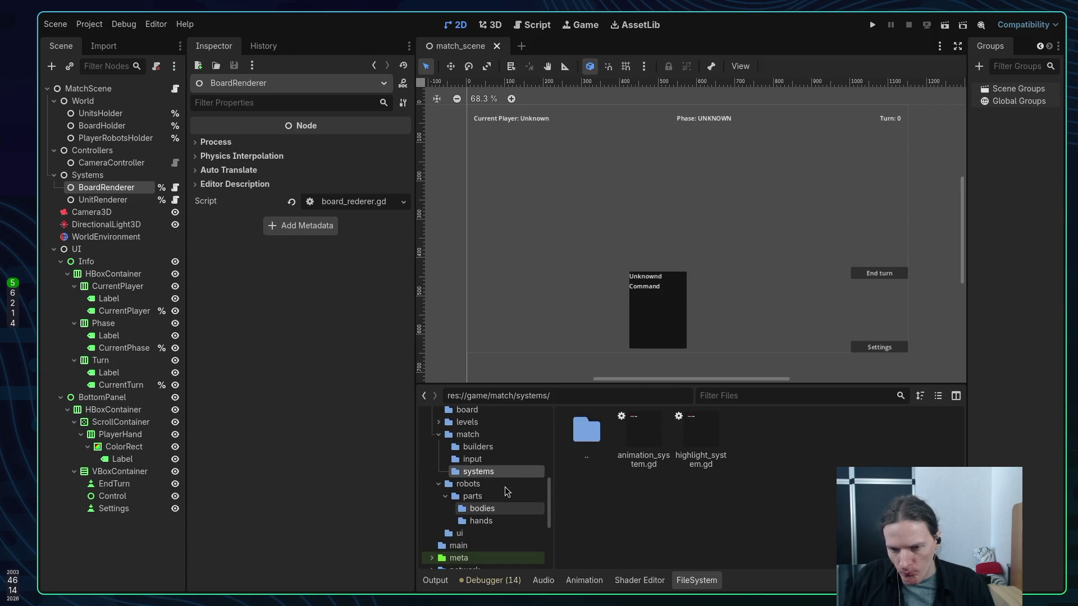
key("super+2")
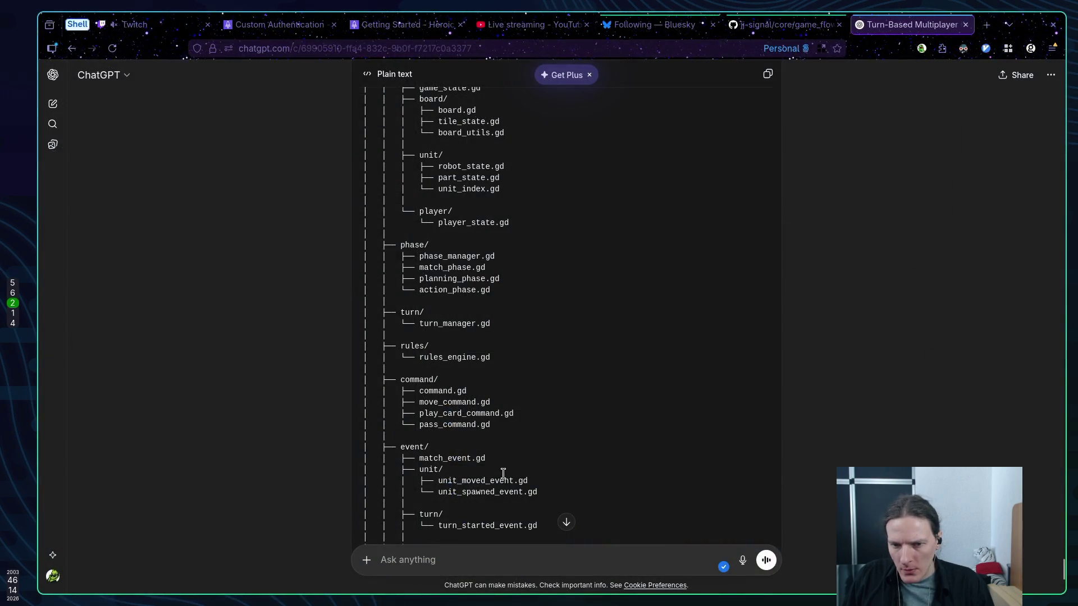
scroll(503, 475, "down", 6)
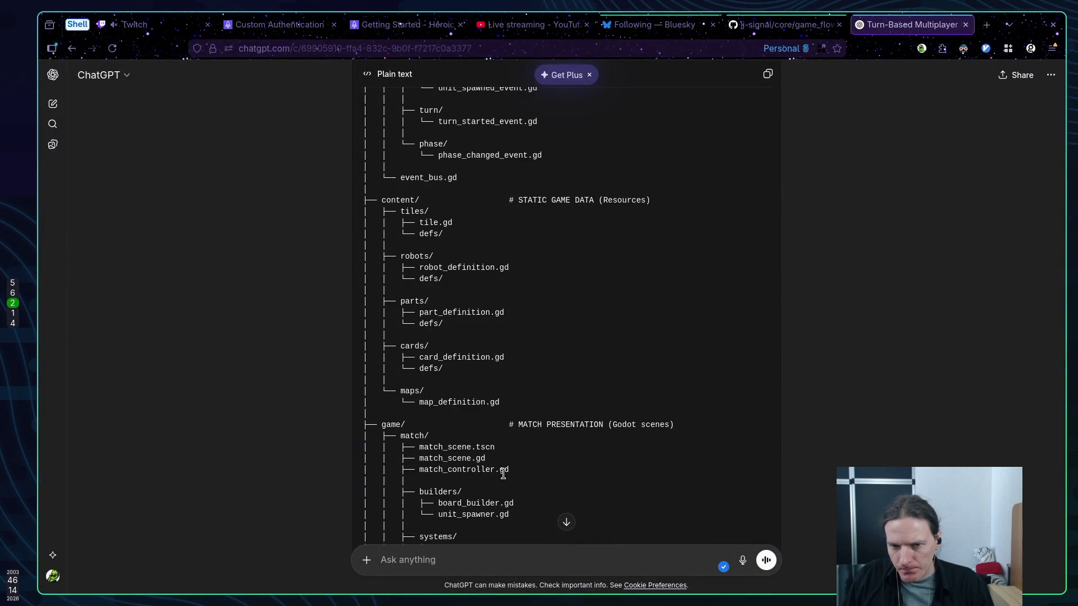
scroll(503, 474, "down", 5)
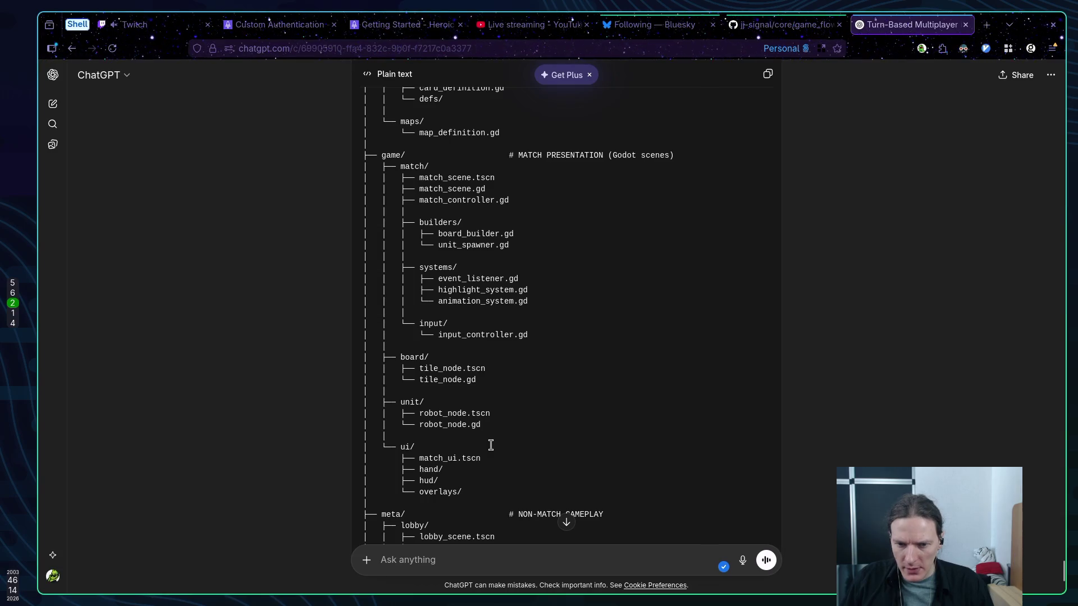
scroll(500, 435, "down", 8)
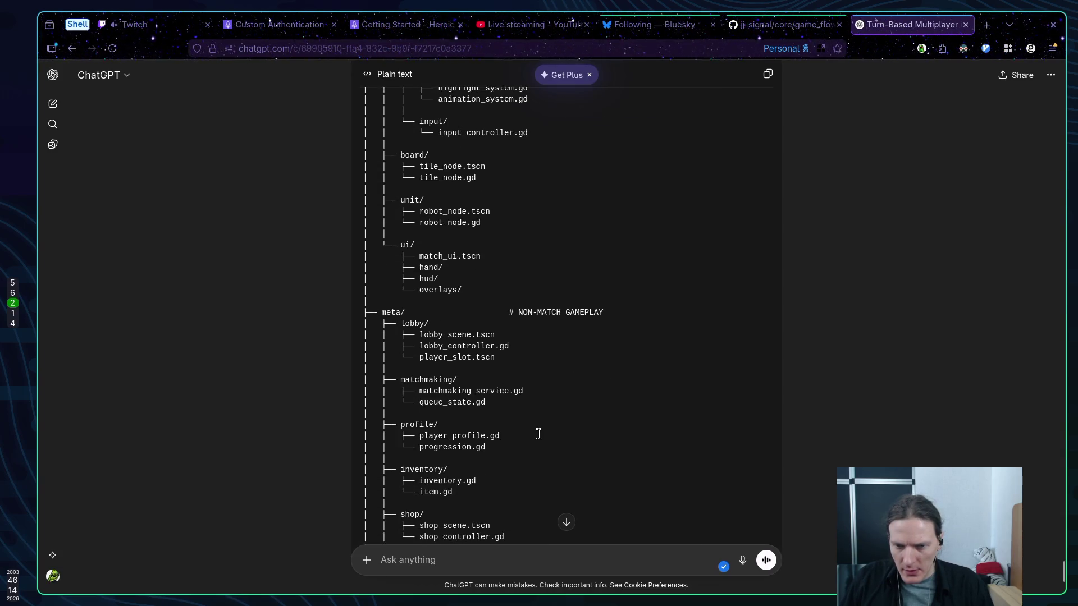
scroll(538, 434, "down", 2)
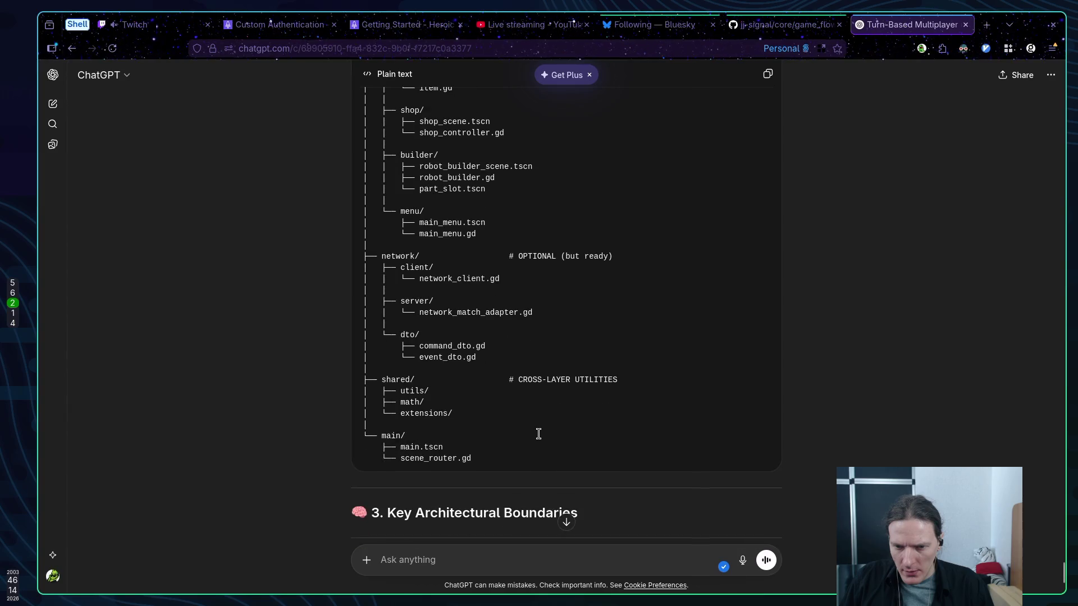
scroll(538, 434, "up", 14)
scroll(538, 433, "up", 6)
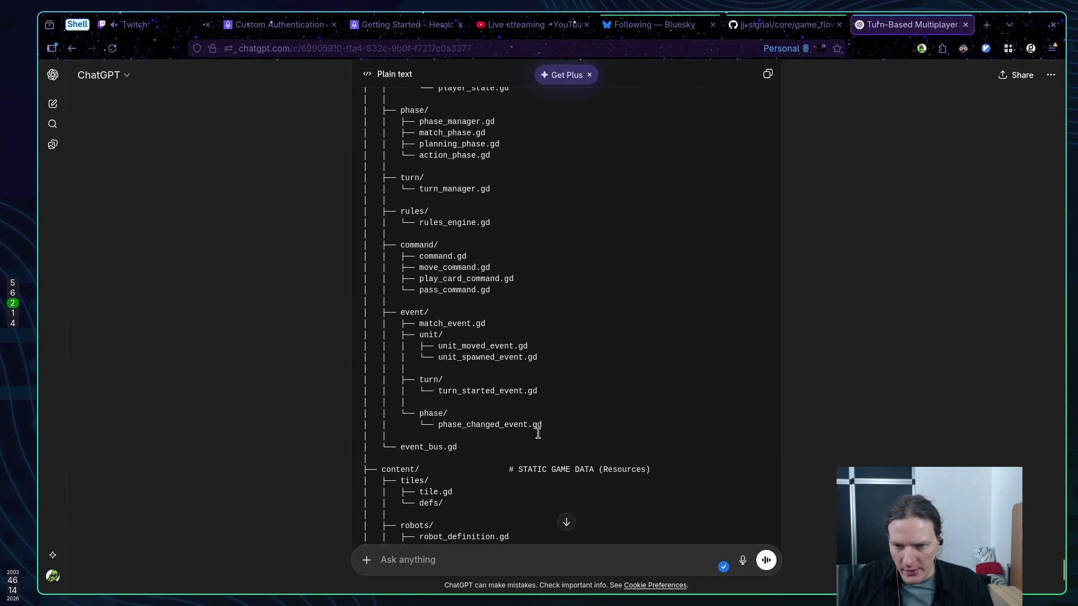
scroll(581, 435, "up", 2)
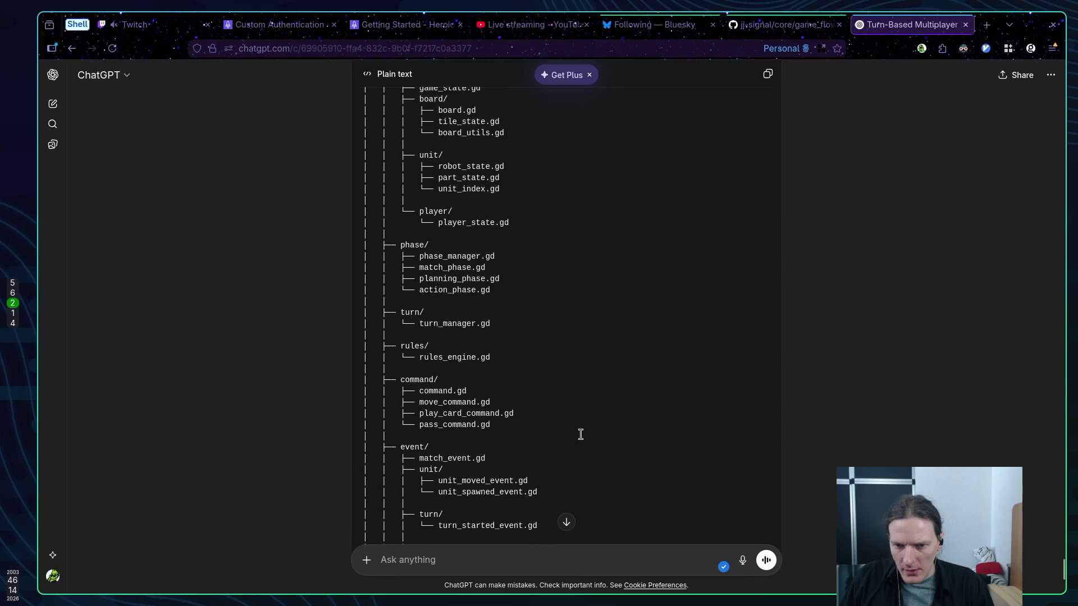
scroll(580, 435, "up", 2)
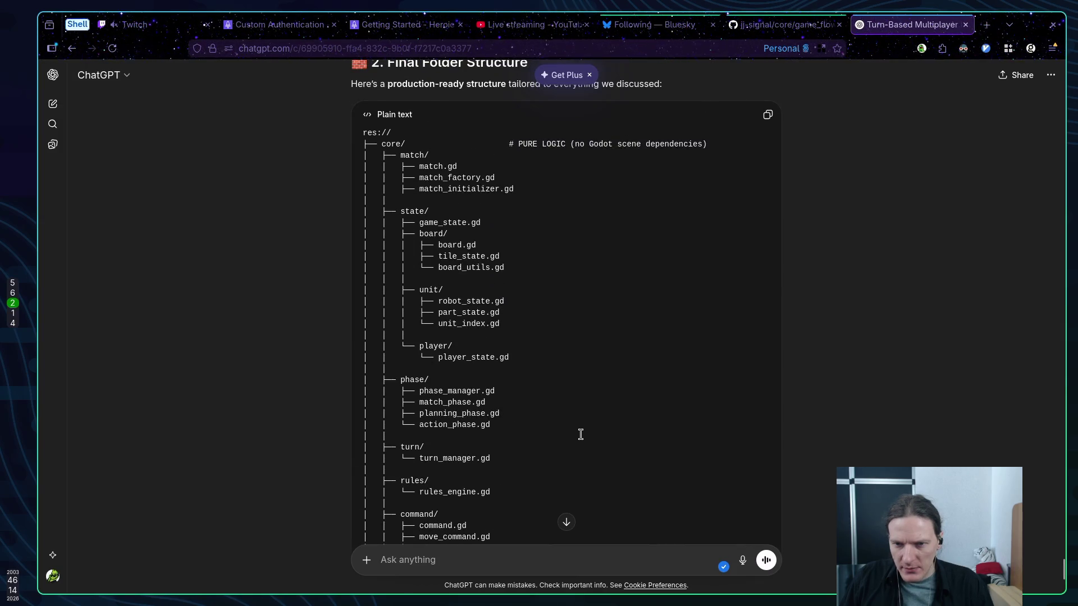
scroll(580, 435, "down", 10)
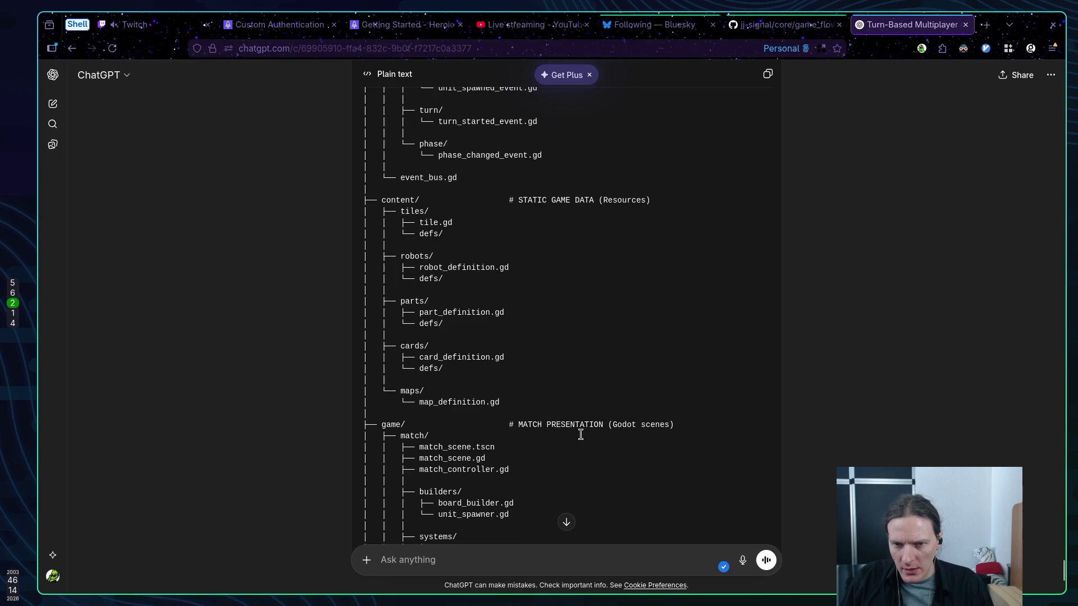
scroll(580, 434, "down", 4)
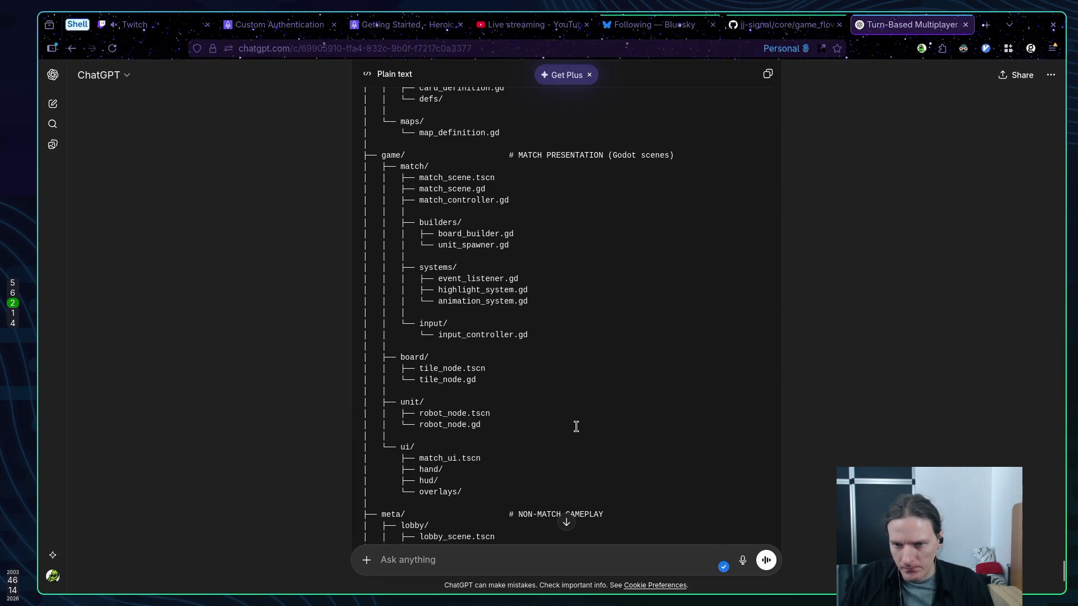
scroll(576, 426, "up", 3)
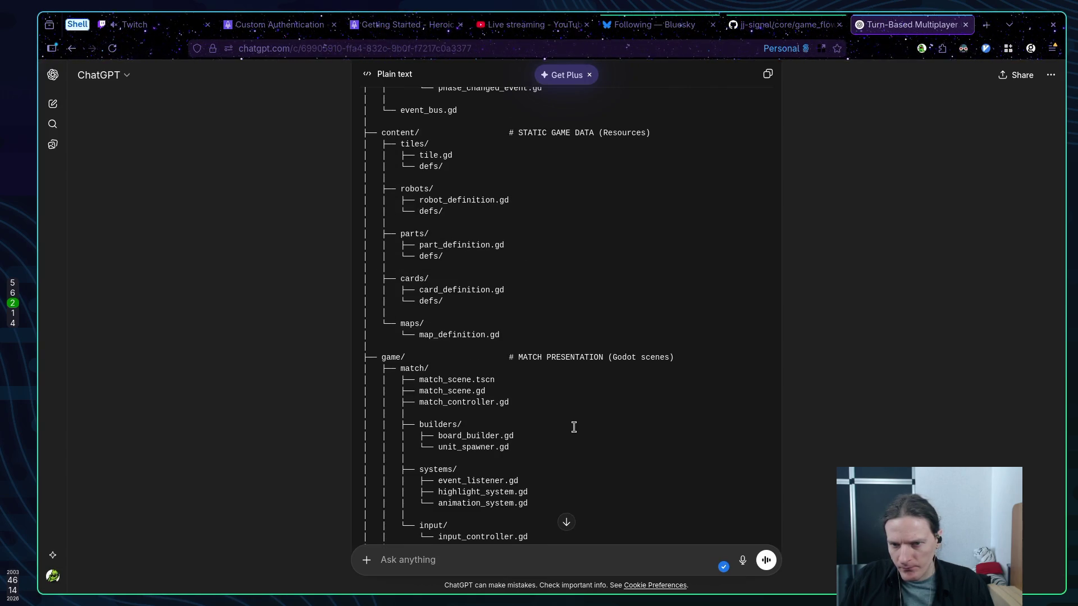
scroll(573, 427, "up", 1)
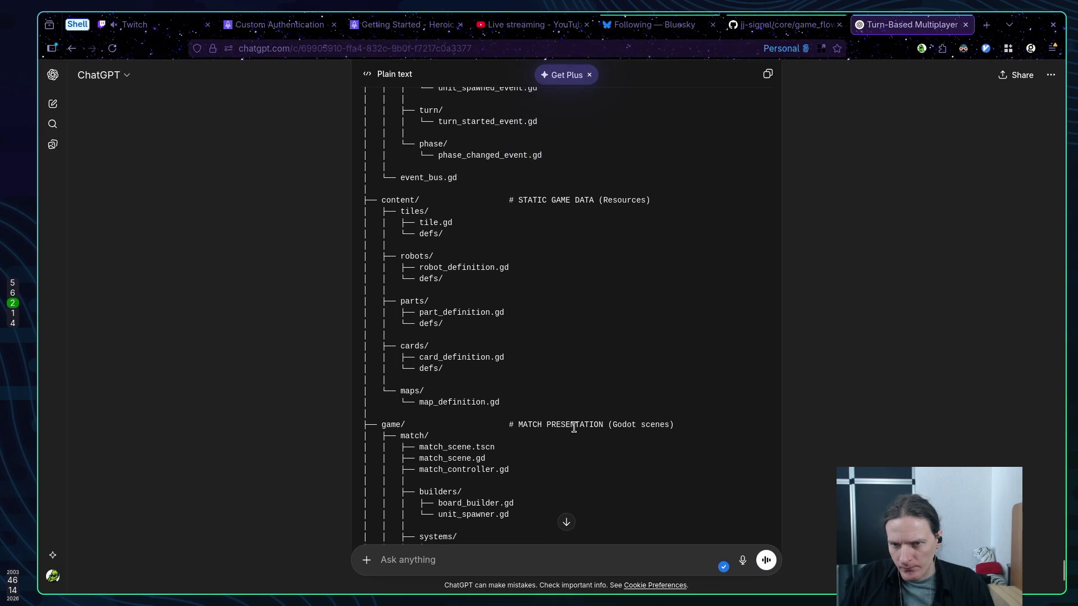
scroll(574, 428, "down", 10)
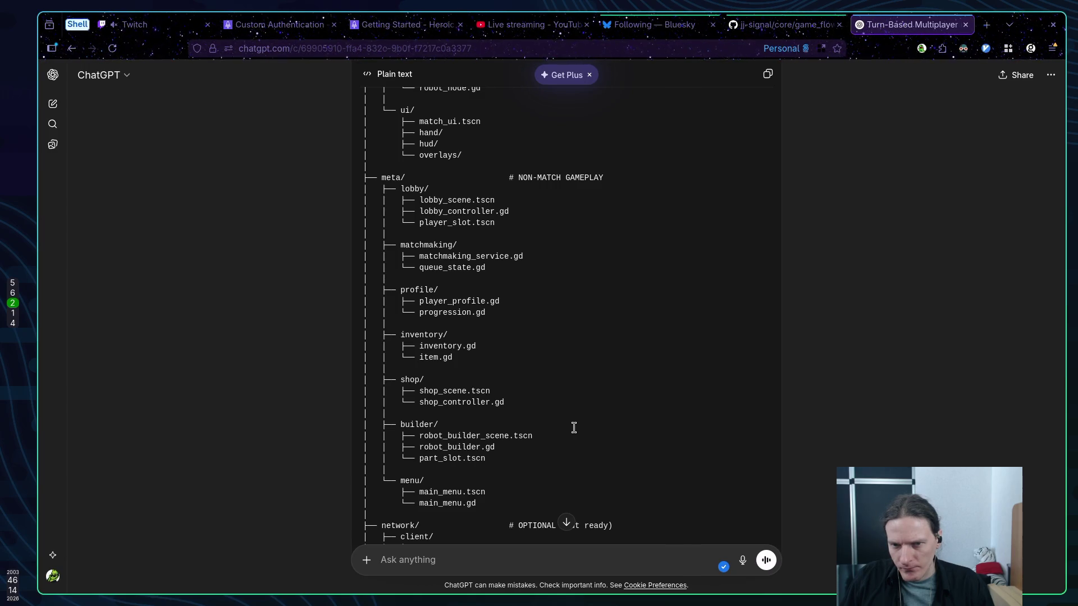
scroll(573, 427, "down", 5)
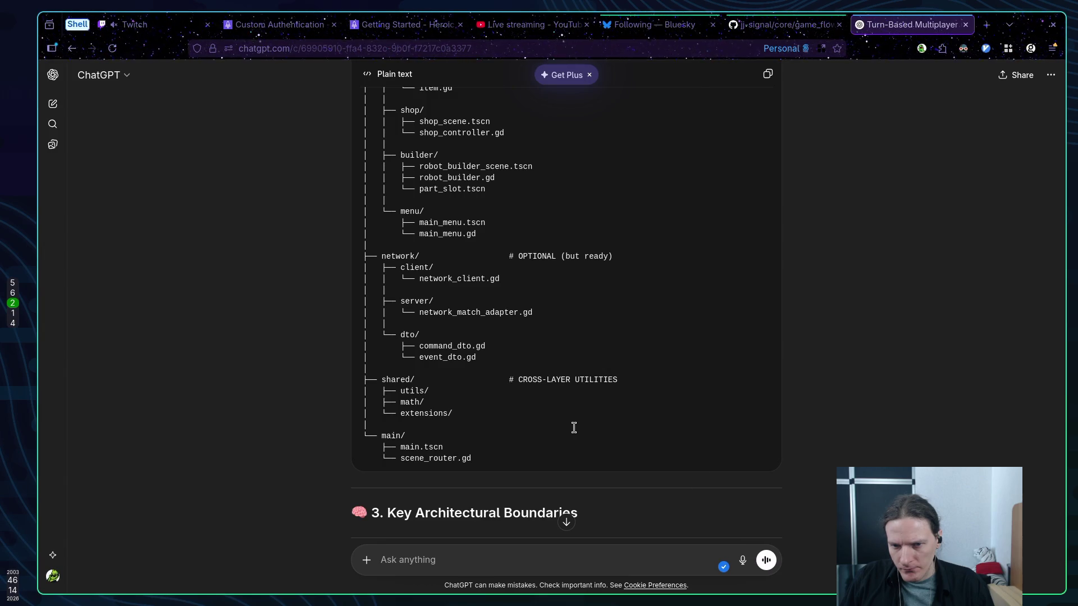
scroll(574, 427, "up", 6)
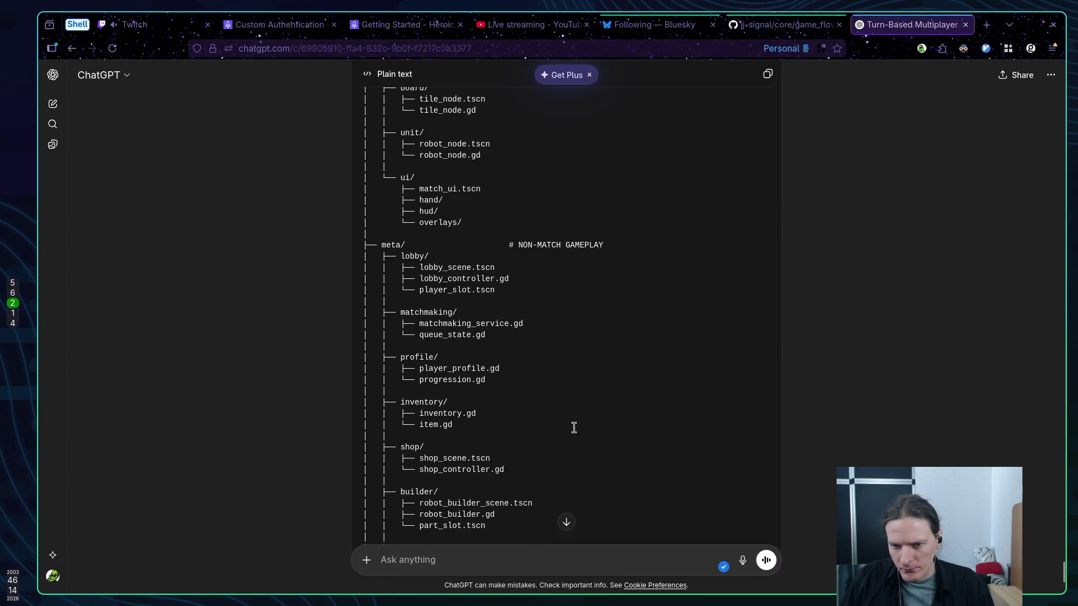
scroll(573, 428, "up", 4)
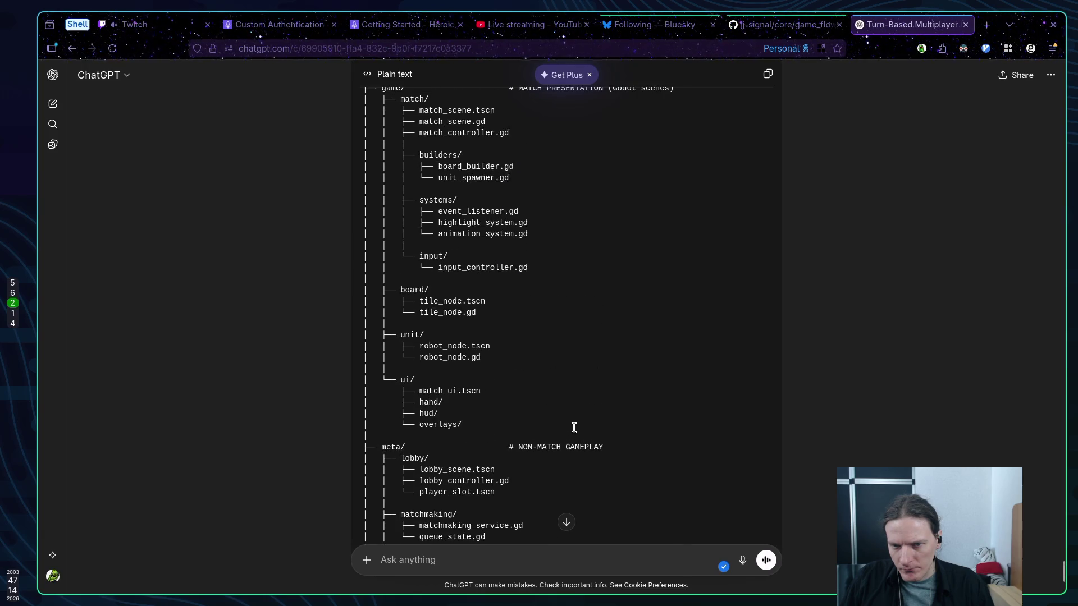
scroll(573, 427, "up", 1)
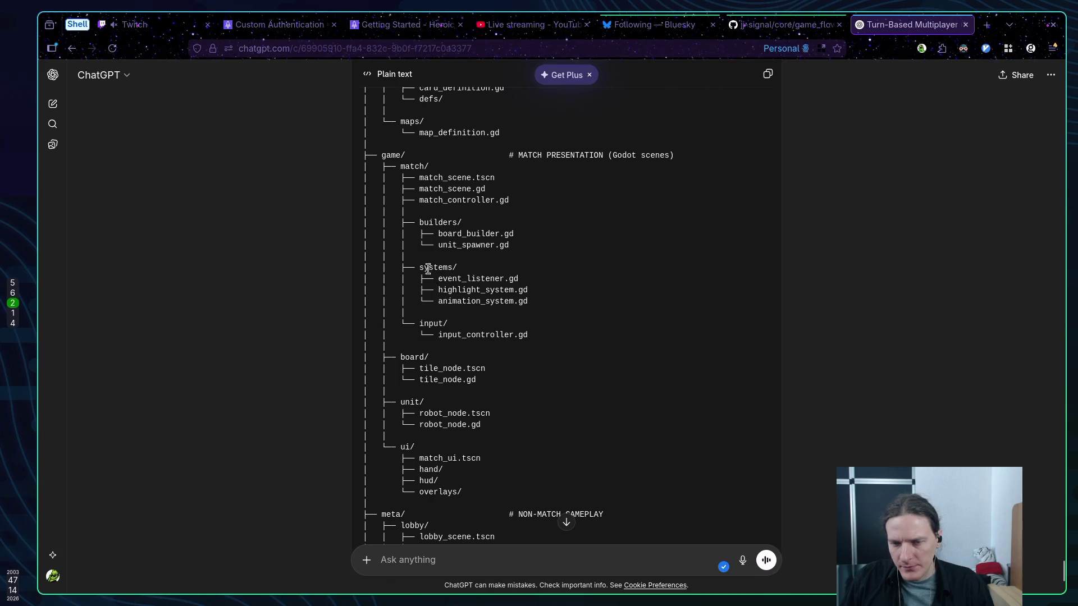
key("alt+Tab")
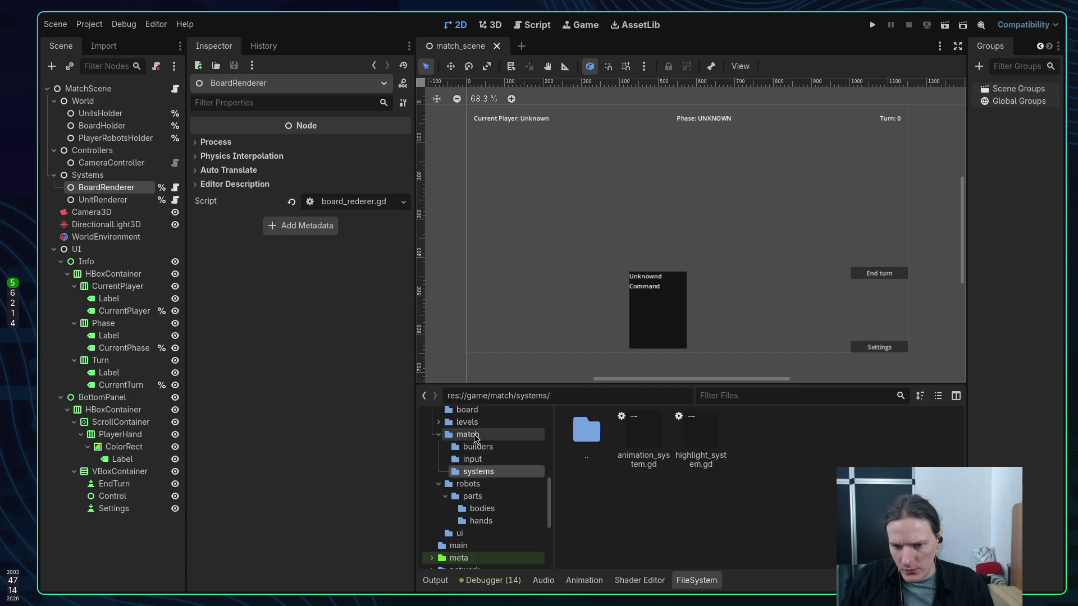
Move board_renderer.gd and unit_renderer.gd from old/rendering into game/match/systems
scroll(488, 477, "down", 3)
scroll(485, 488, "down", 3)
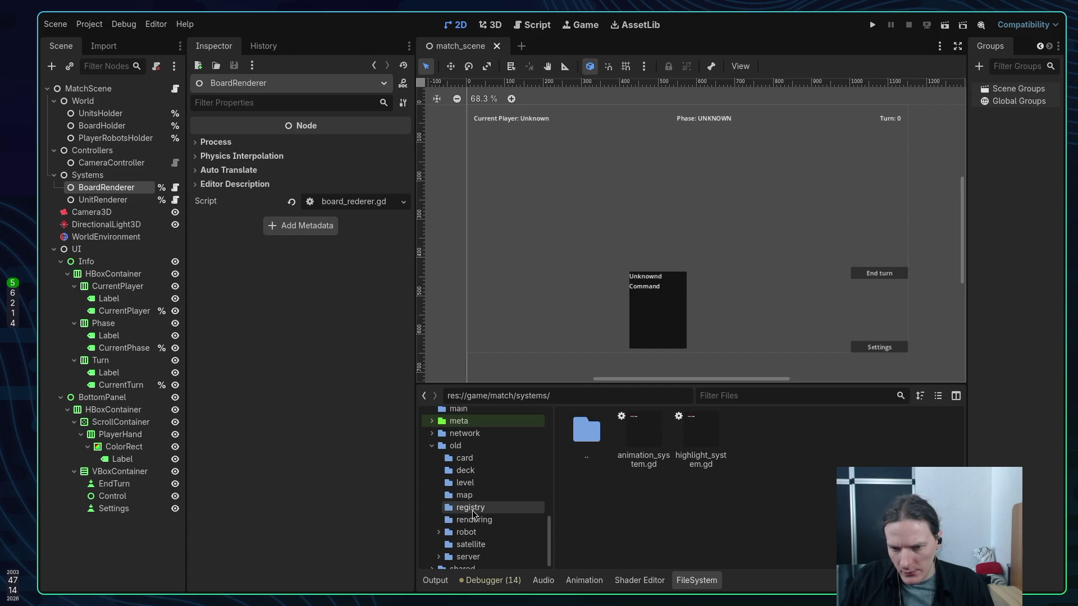
left_click(473, 509)
left_click(473, 516)
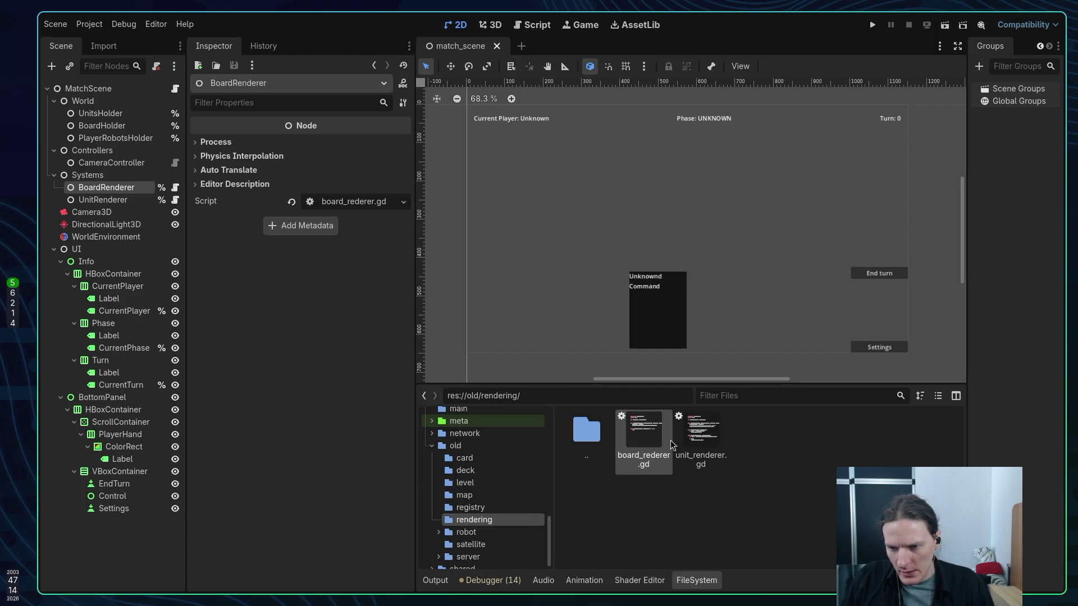
scroll(489, 493, "up", 6)
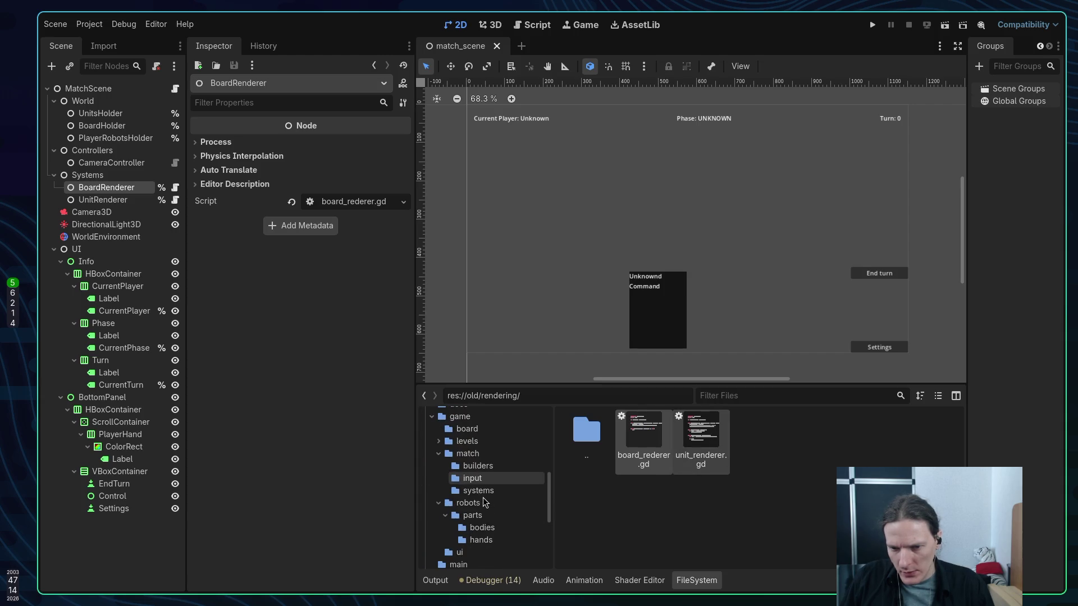
mouse_move(645, 444)
left_mouse_down()
mouse_move(494, 488)
mouse_move(497, 508)
mouse_move(492, 495)
left_mouse_up()
left_click(591, 315)
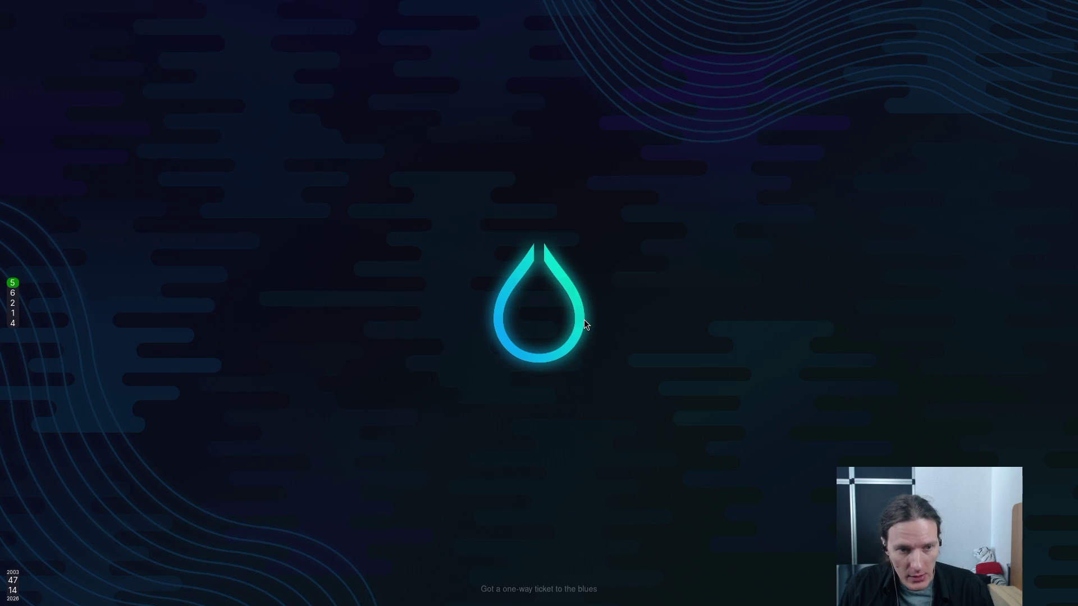
key("super+d")
key("Down")
Launch Godot and open the Robot Energy Wars project for editing
key("Return")
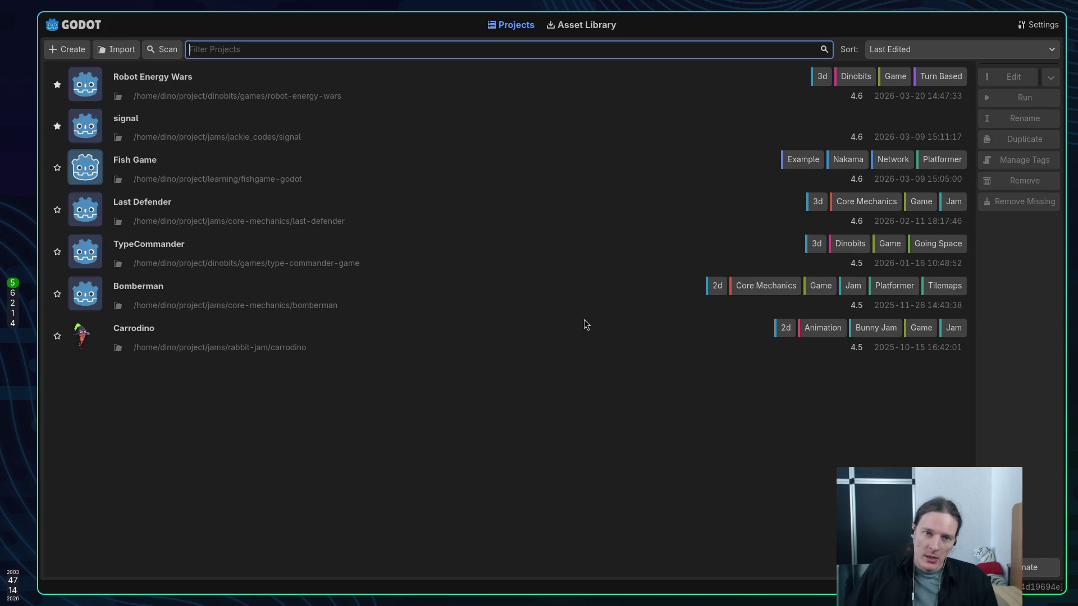
left_click(486, 81)
double_click(486, 81)
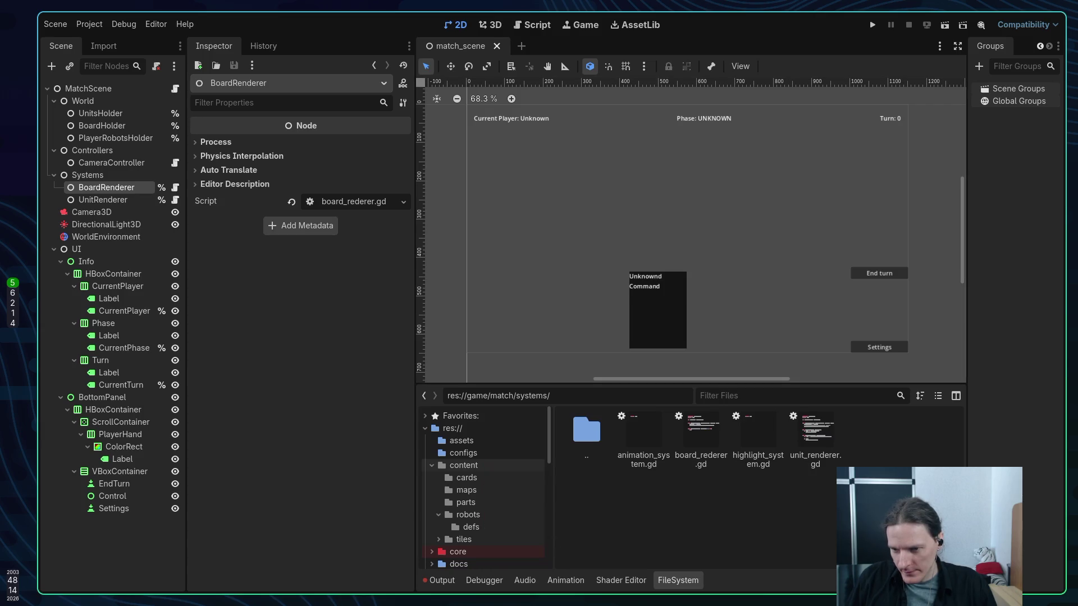
Attach unit_renderer.gd from match systems to UnitRenderer, save match_scene, and run the project
scroll(474, 496, "down", 5)
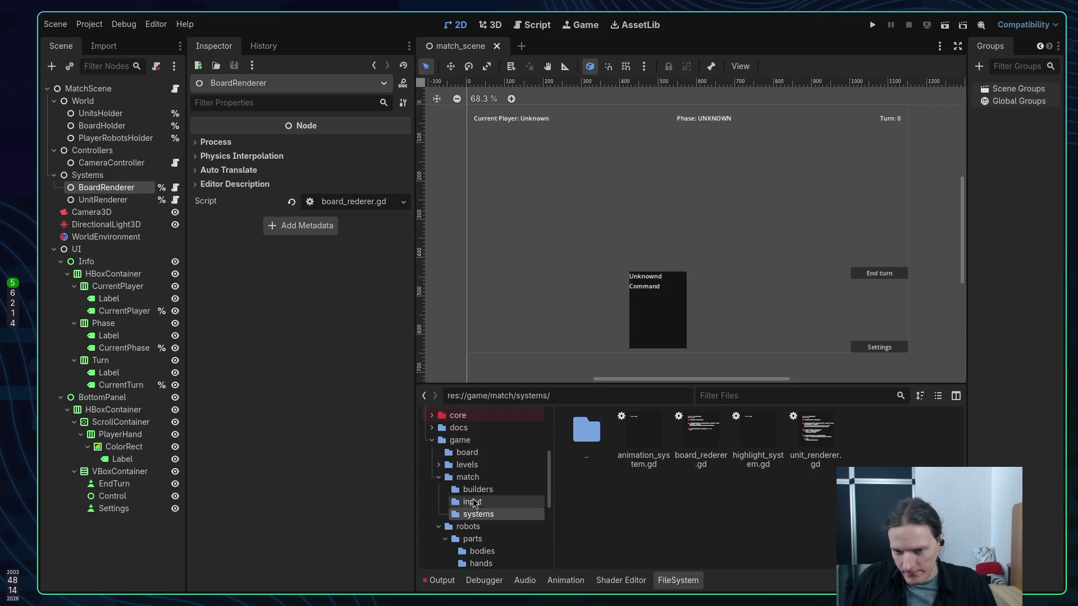
left_click(473, 501)
left_click(477, 515)
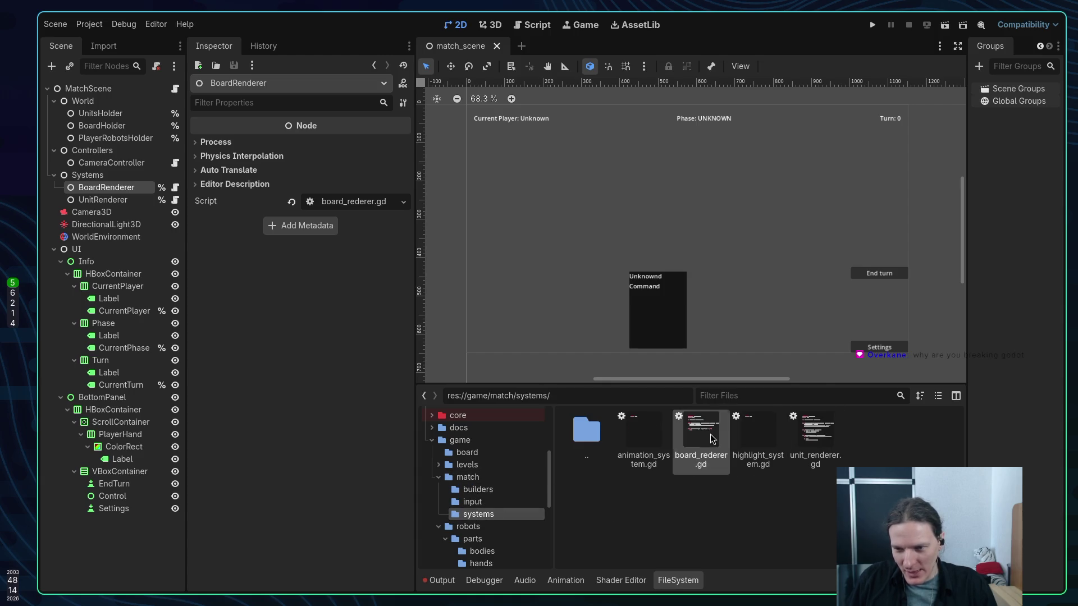
left_click(826, 435)
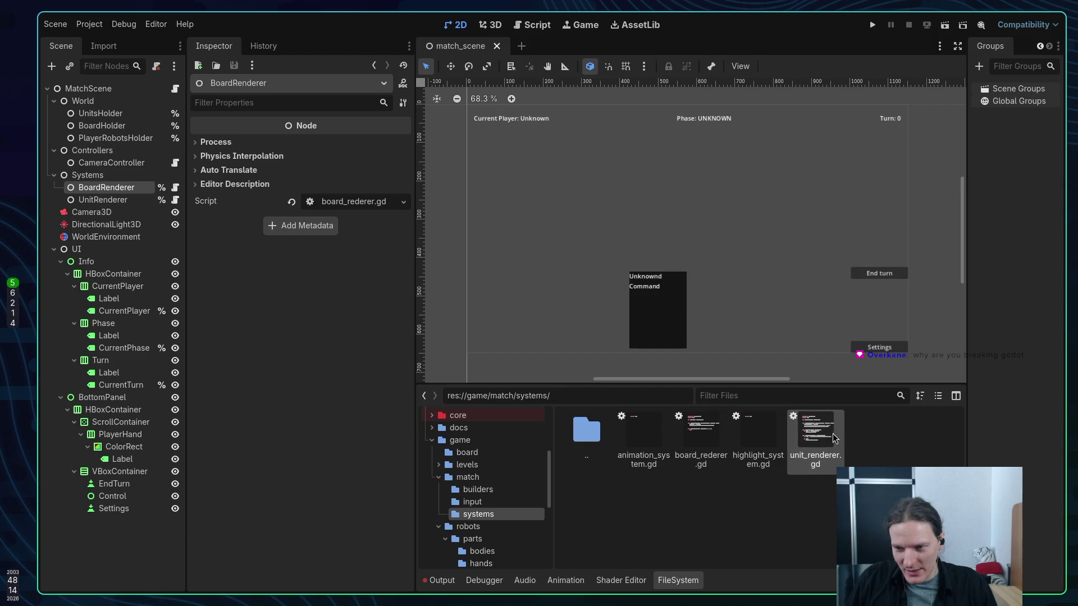
left_click(107, 200)
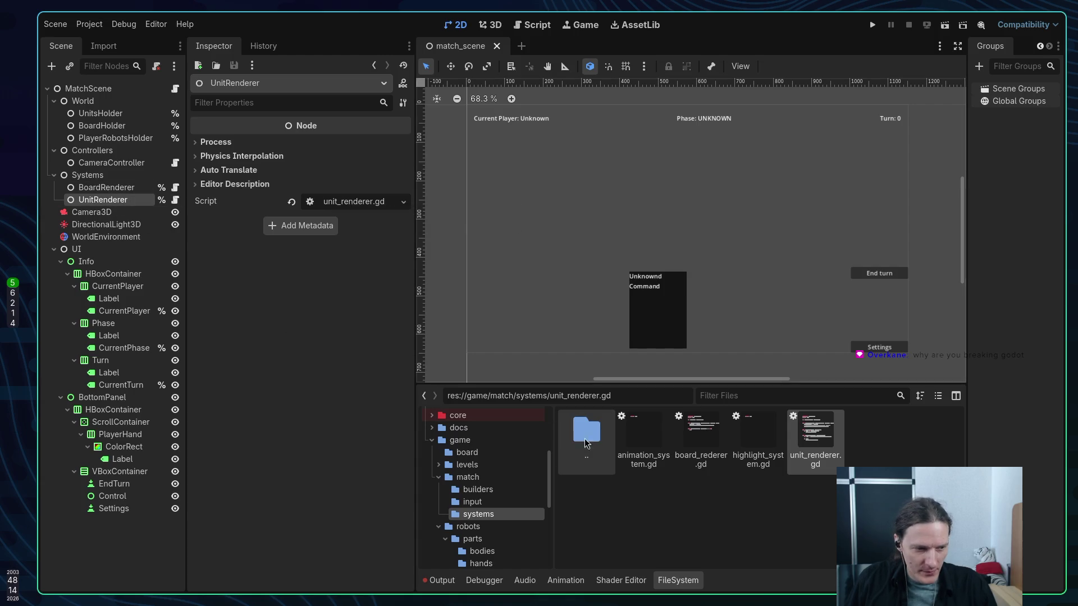
key("ctrl+s")
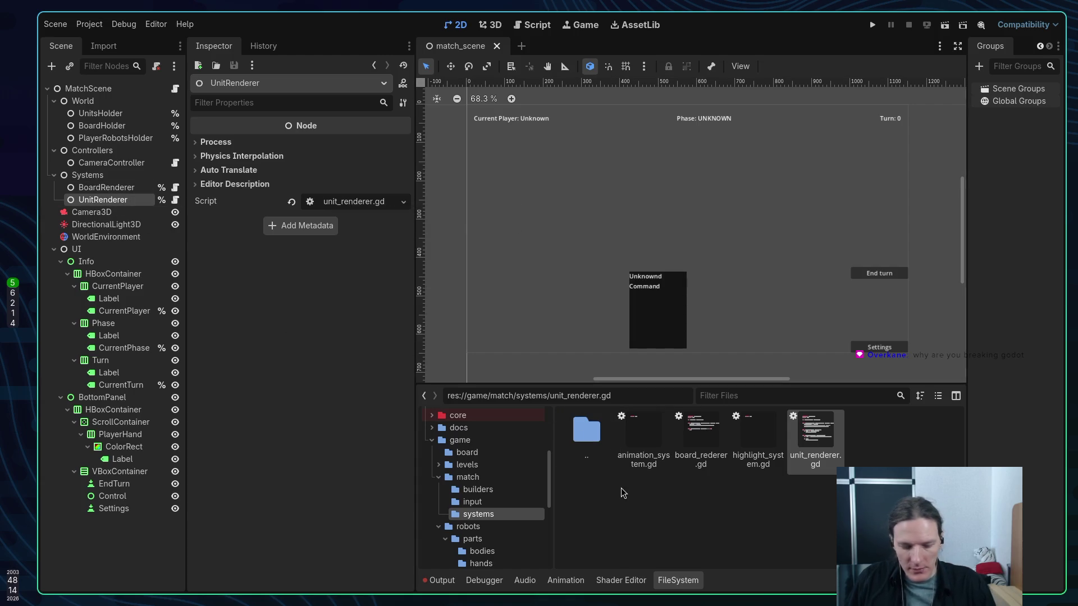
key("F5")
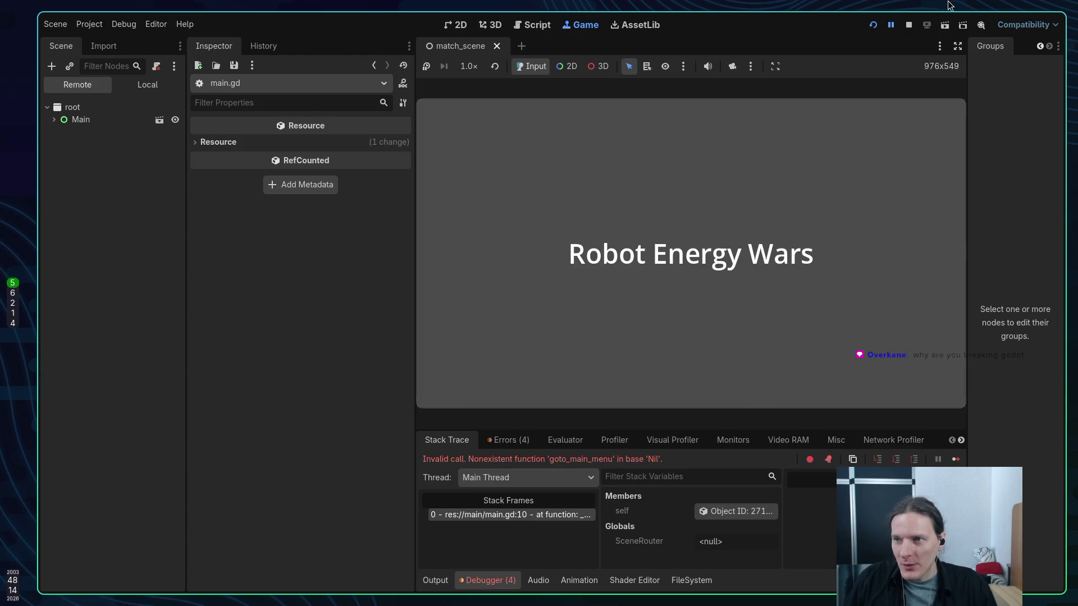
Stop the running game and glance over at the Neovim workspace
left_click(908, 25)
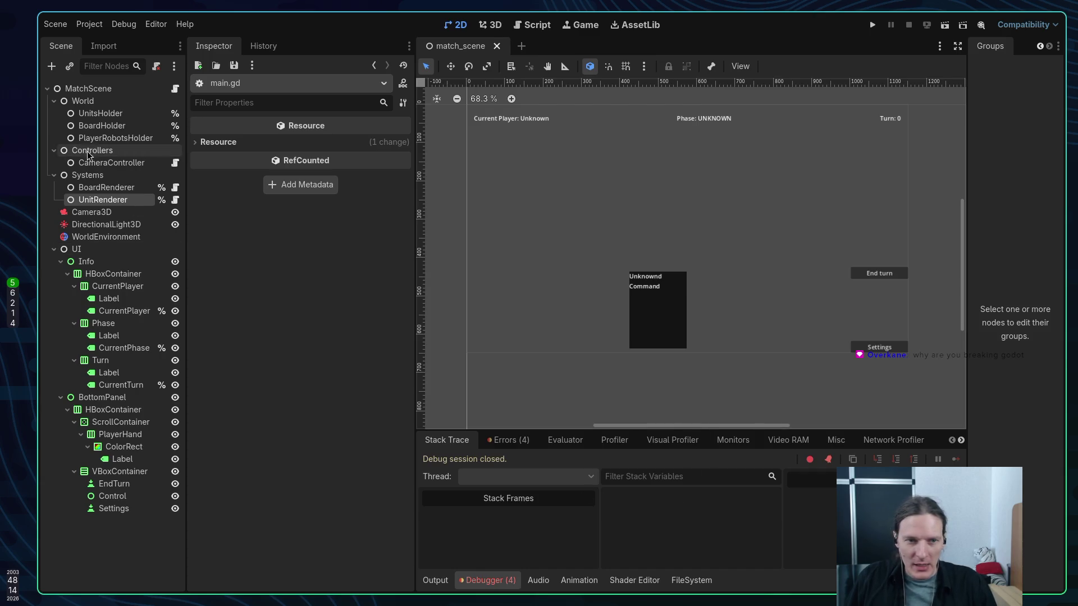
key("super+1")
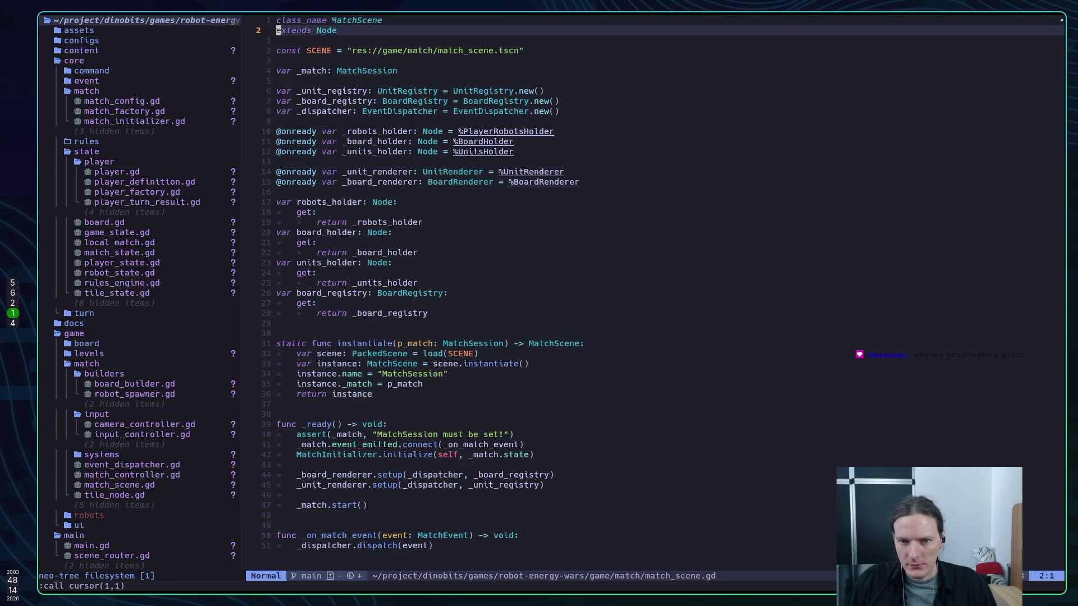
key("super+5")
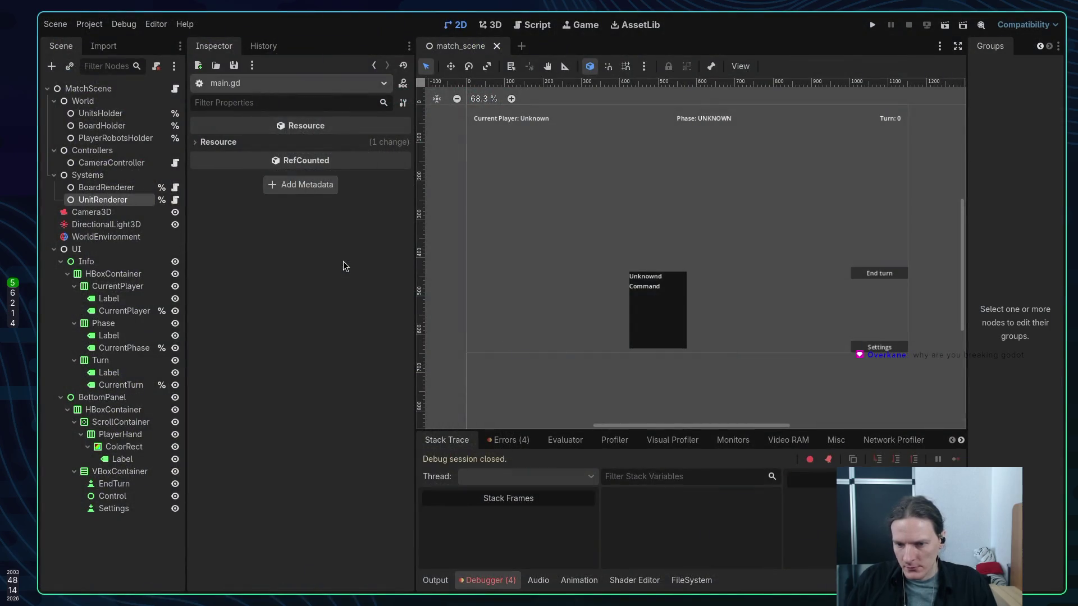
key("super+1")
key("super+5")
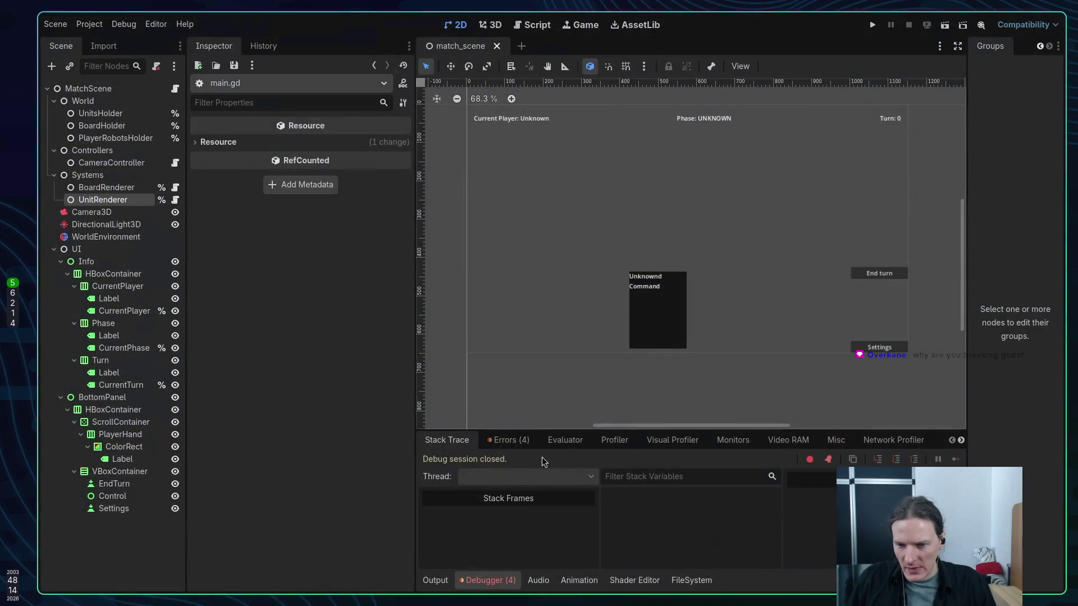
Expand the goto_main_menu debugger error and open main.gd at line 10 in Neovim
left_click(508, 439)
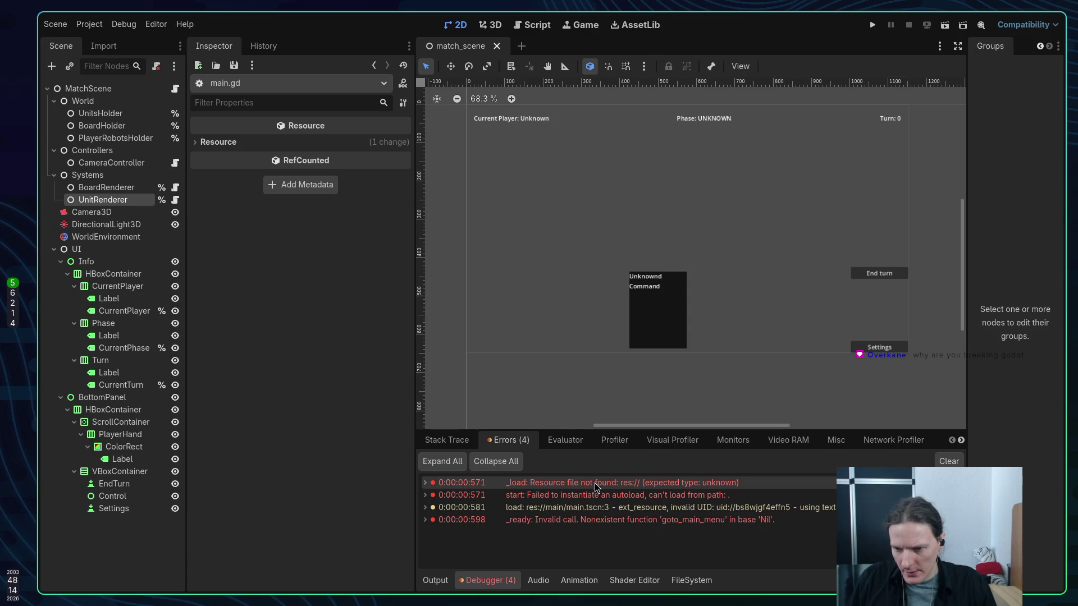
left_click(540, 521)
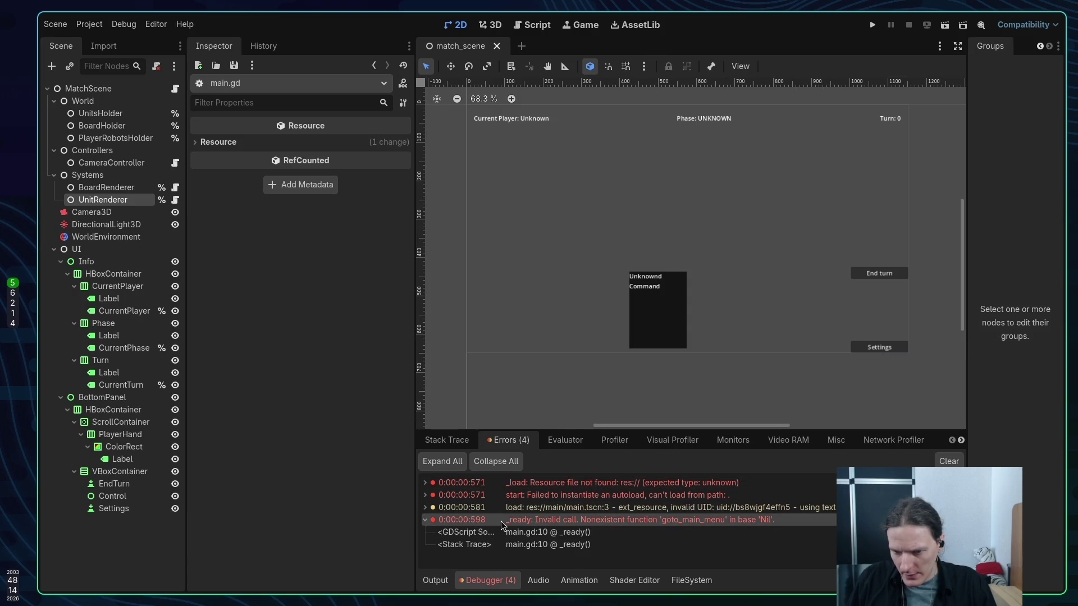
double_click(568, 534)
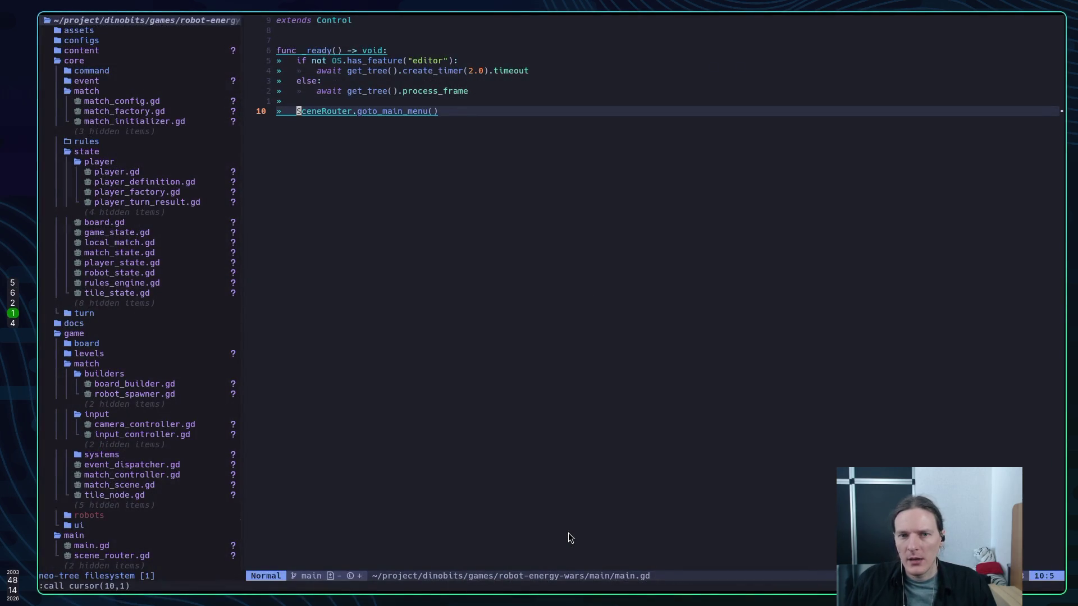
Go to the goto_main_menu definition in scene_router.gd, save it with :w, and reach its printerr line
key("l")
key("l")
key("l")
key("g")
key("d")
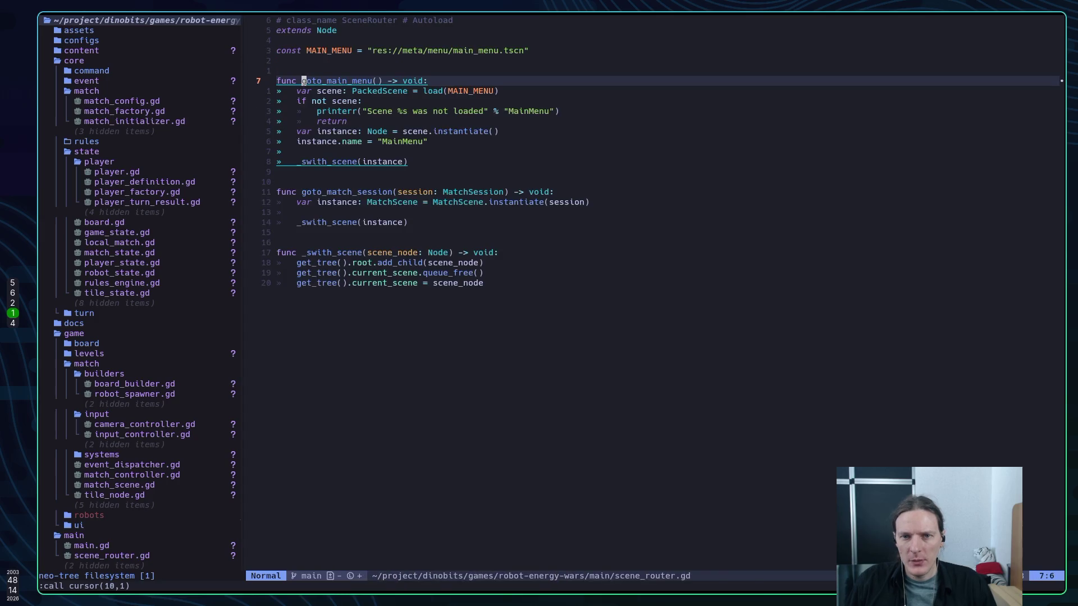
key("j")
key("j")
type(":w")
key("Return")
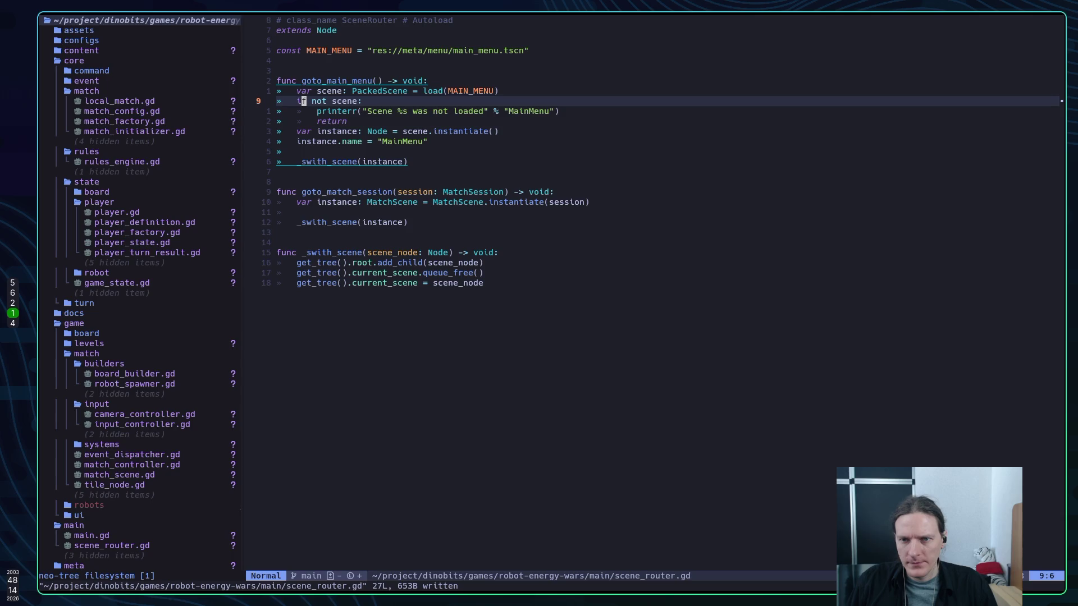
key("j")
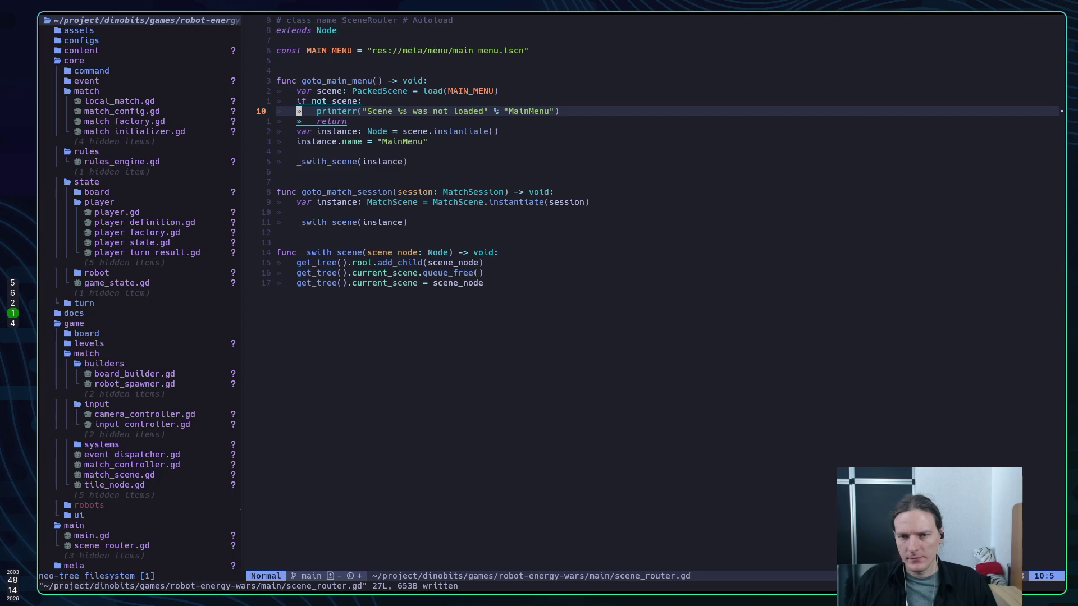
key("w")
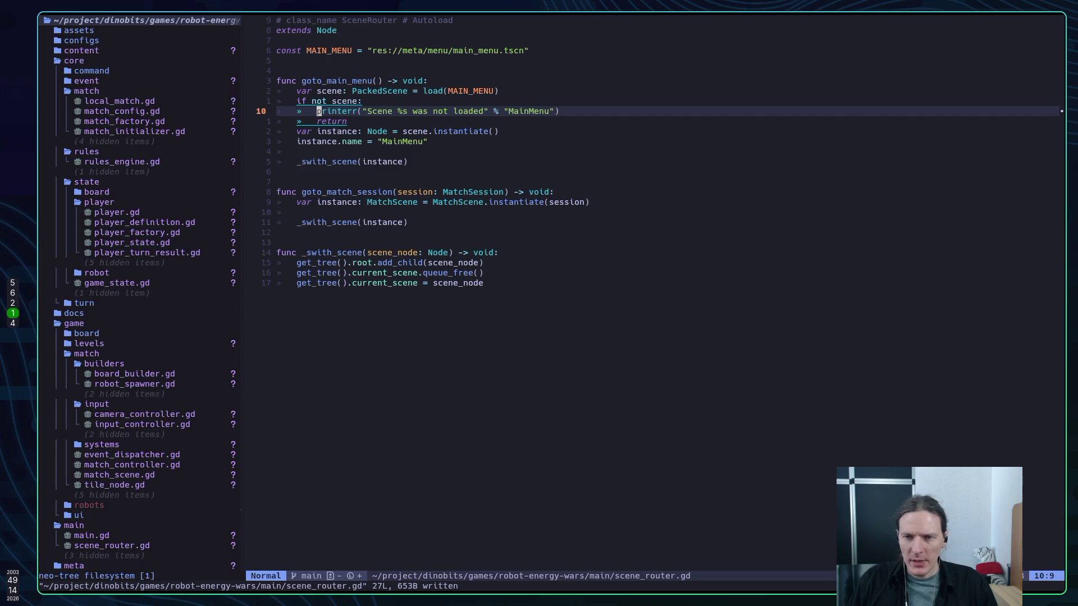
Review the top of scene_router.gd and its 'if not scene' check
key("k")
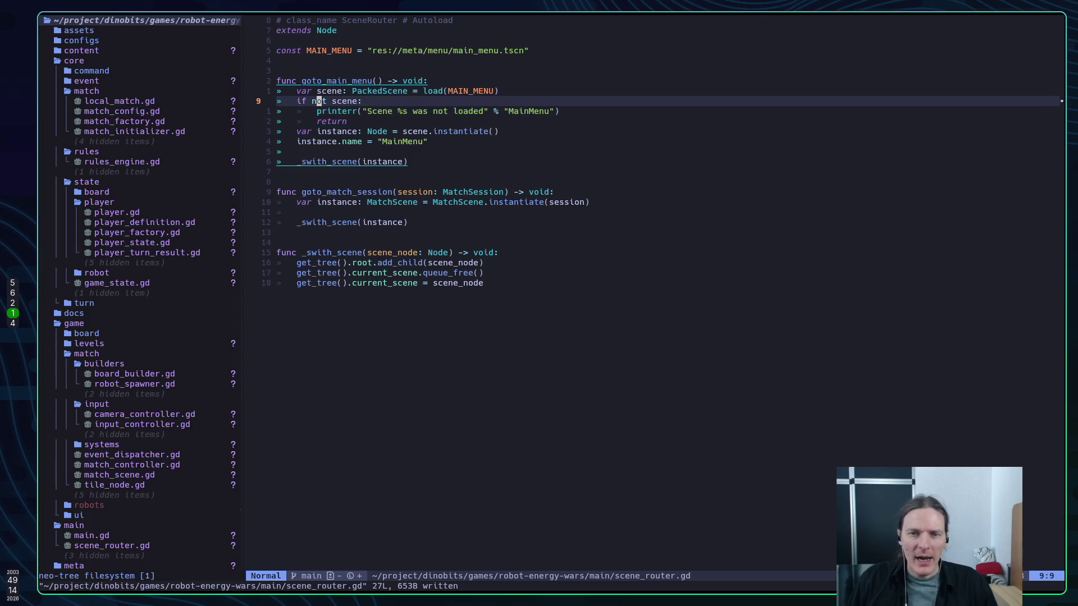
key("k")
key("k")
key("k")
key("j")
key("j")
key("j")
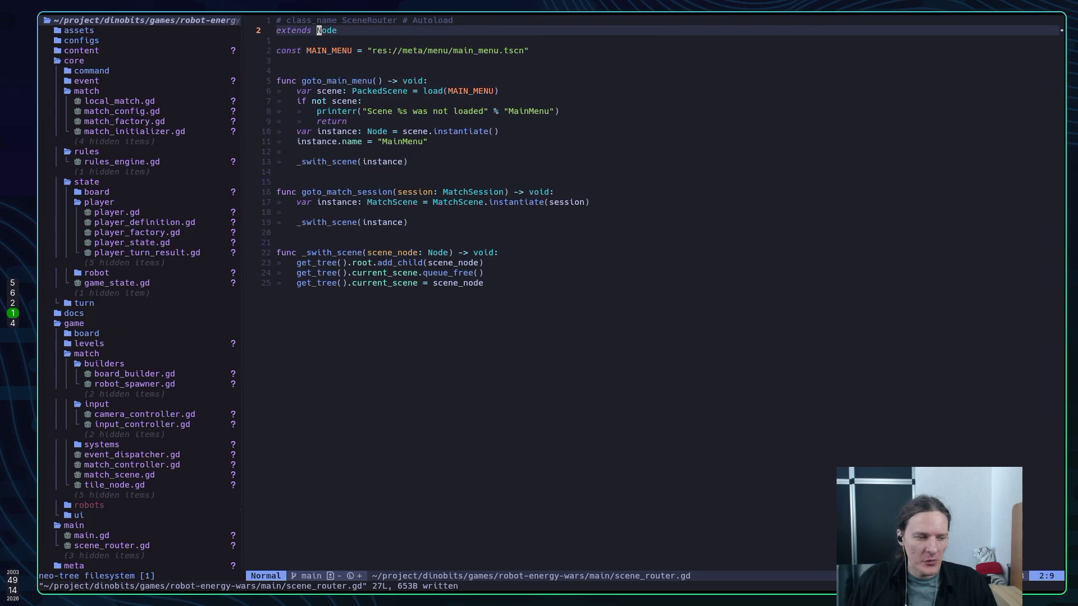
Rerun the project in Godot and stop it after the null SceneRouter error recurs
key("super+5")
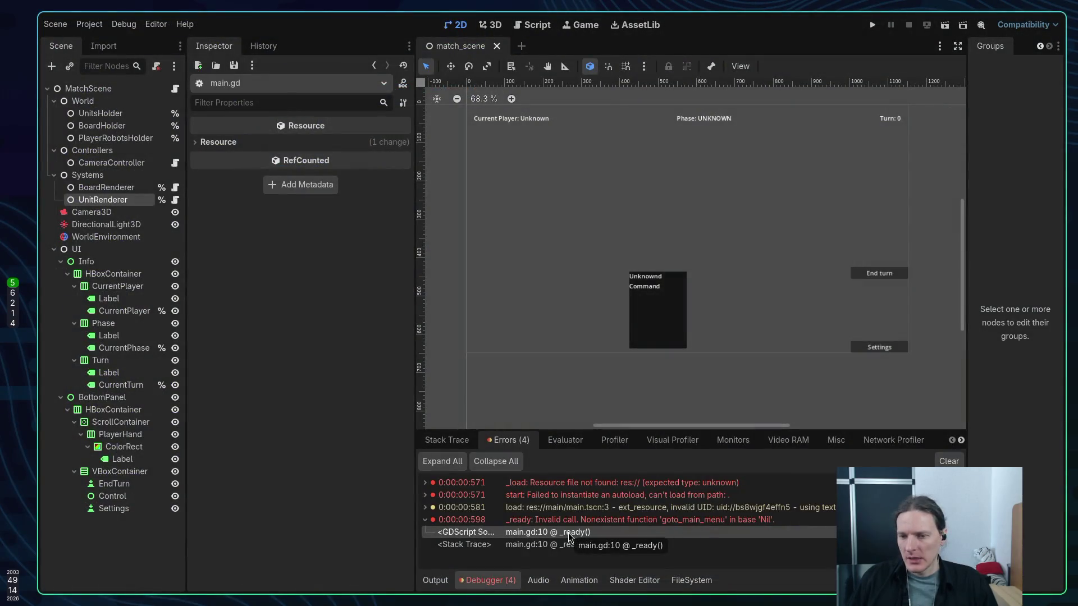
key("F5")
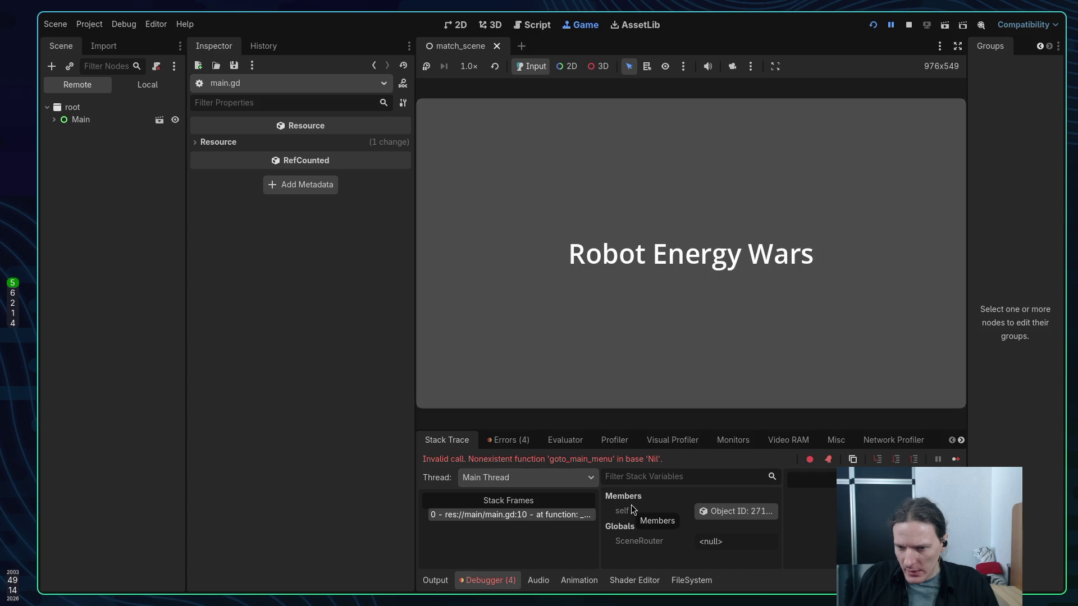
left_click(908, 25)
Save main.gd with :w, put the cursor on SceneRouter at line 10, and return to Godot
key("super+1")
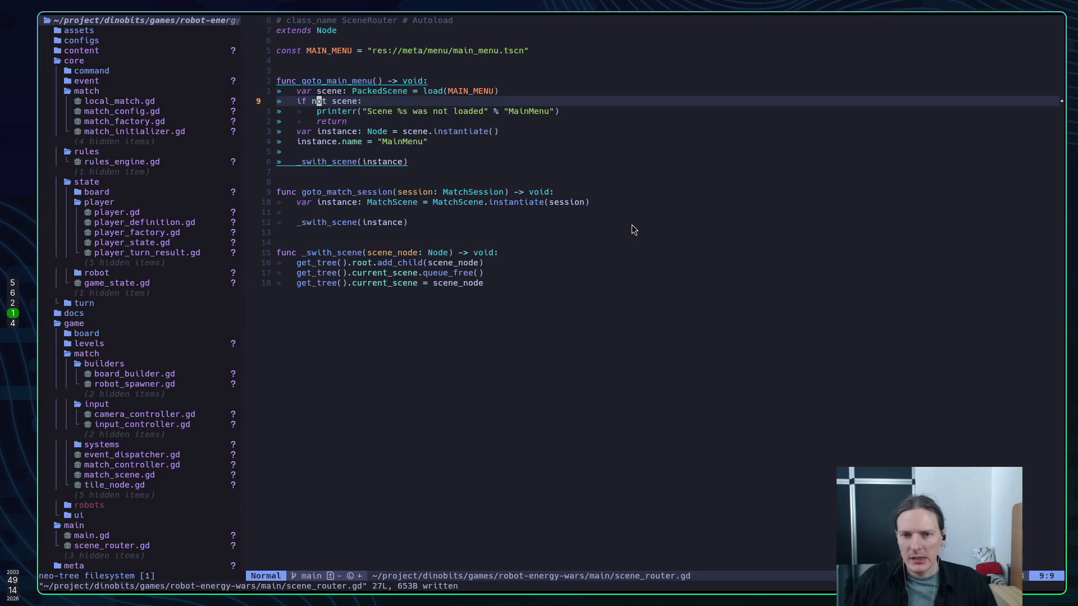
type("k")
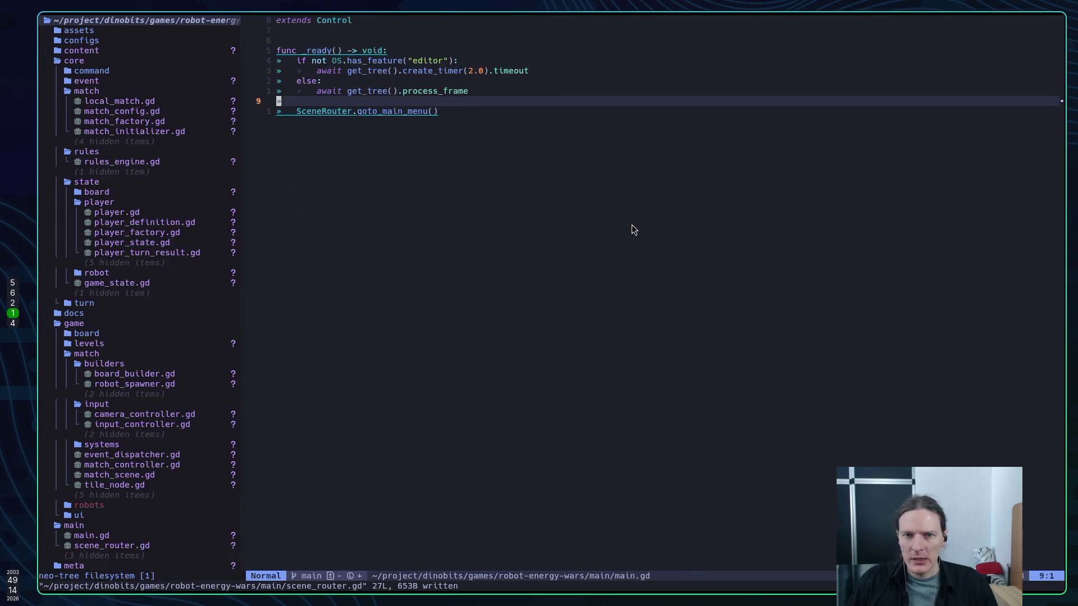
type(":w")
key("Return")
key("j")
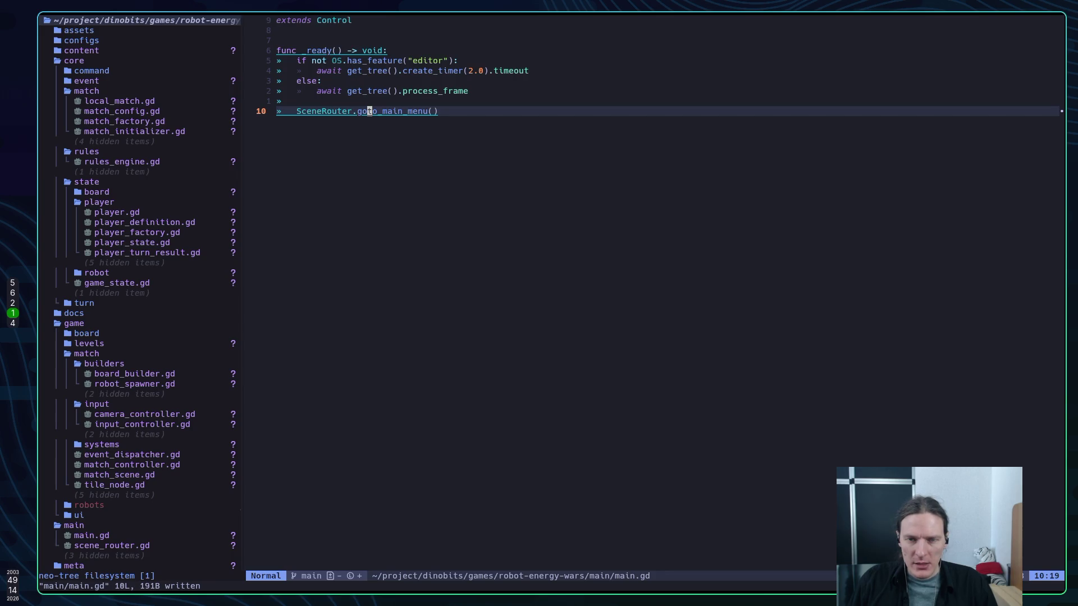
key("h")
key("h")
key("h")
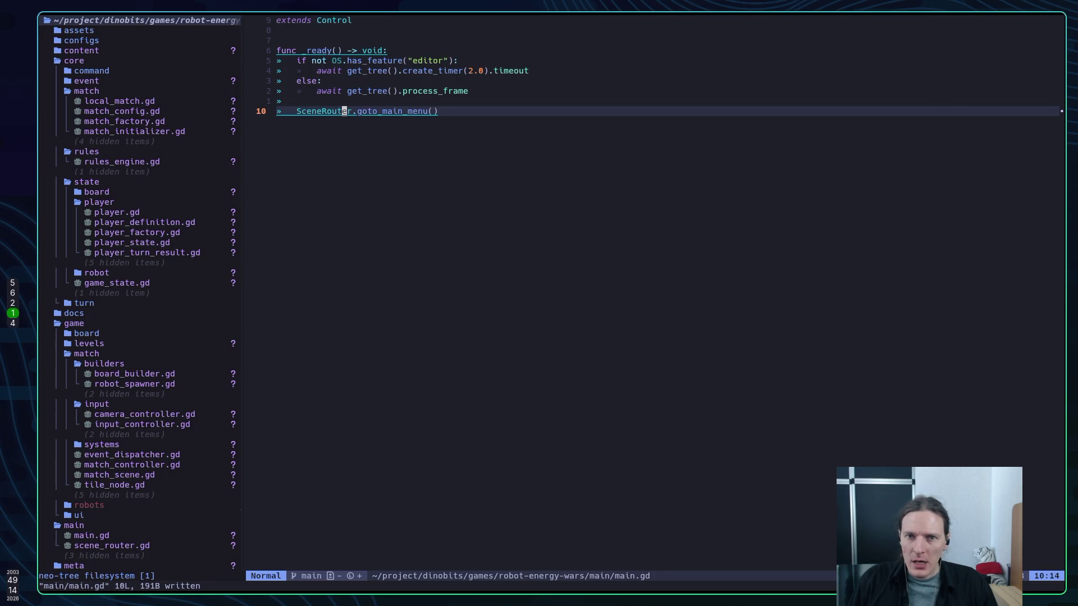
key("l")
key("l")
key("super+2")
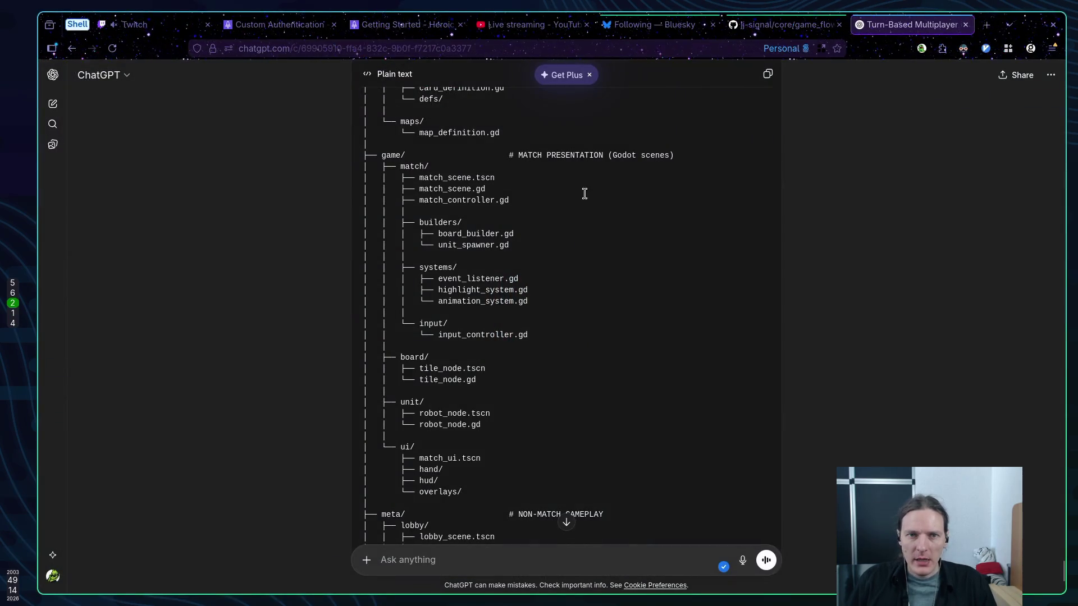
key("super+5")
Check the SceneRouter entry in Project Settings' Autoload list, then close the dialog
left_click(89, 24)
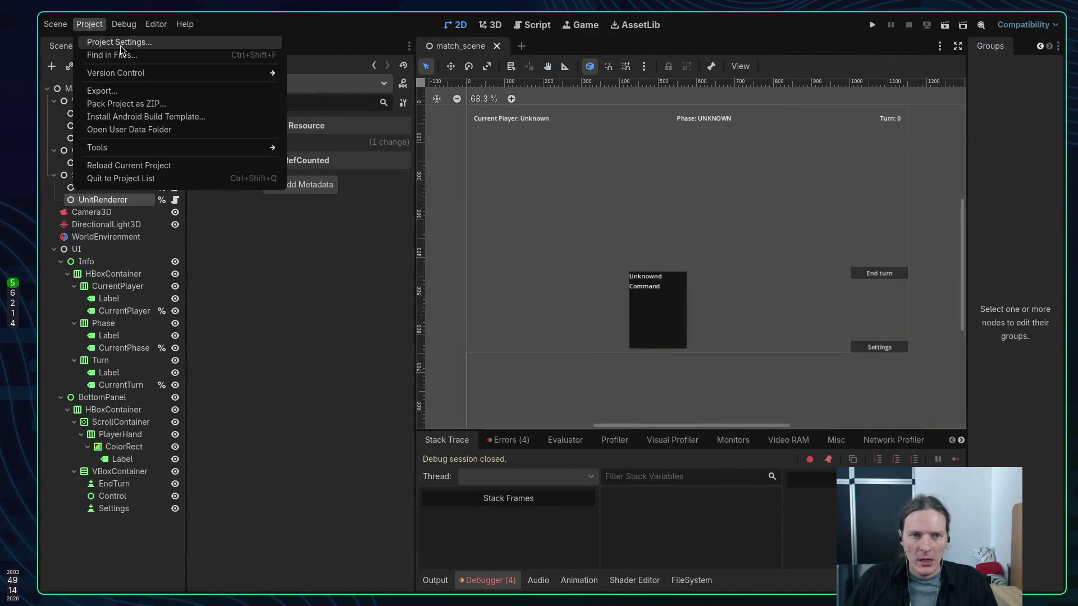
left_click(119, 44)
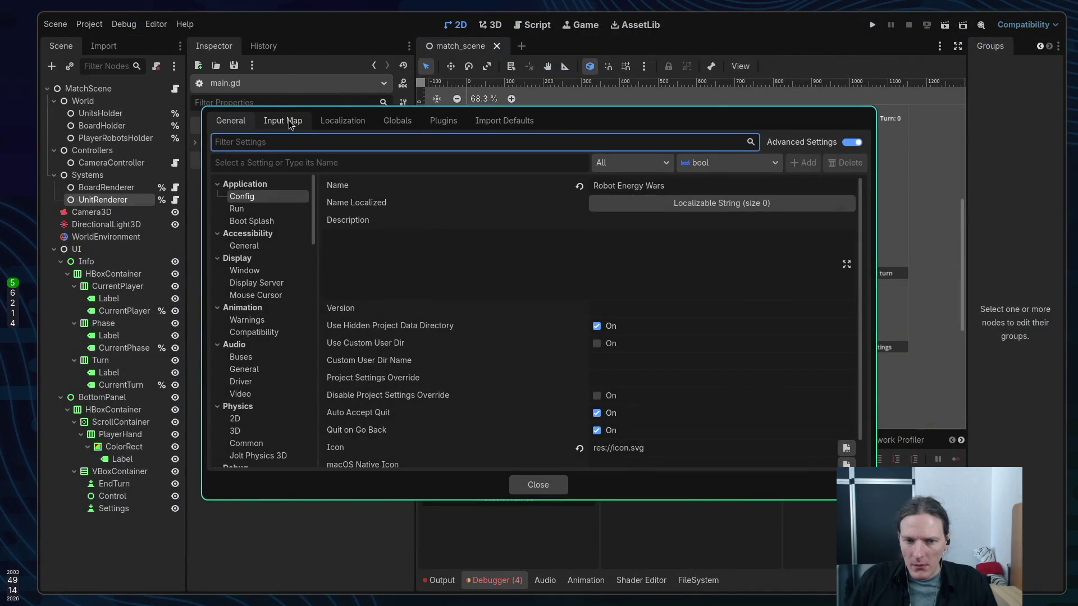
left_click(289, 124)
left_click(390, 122)
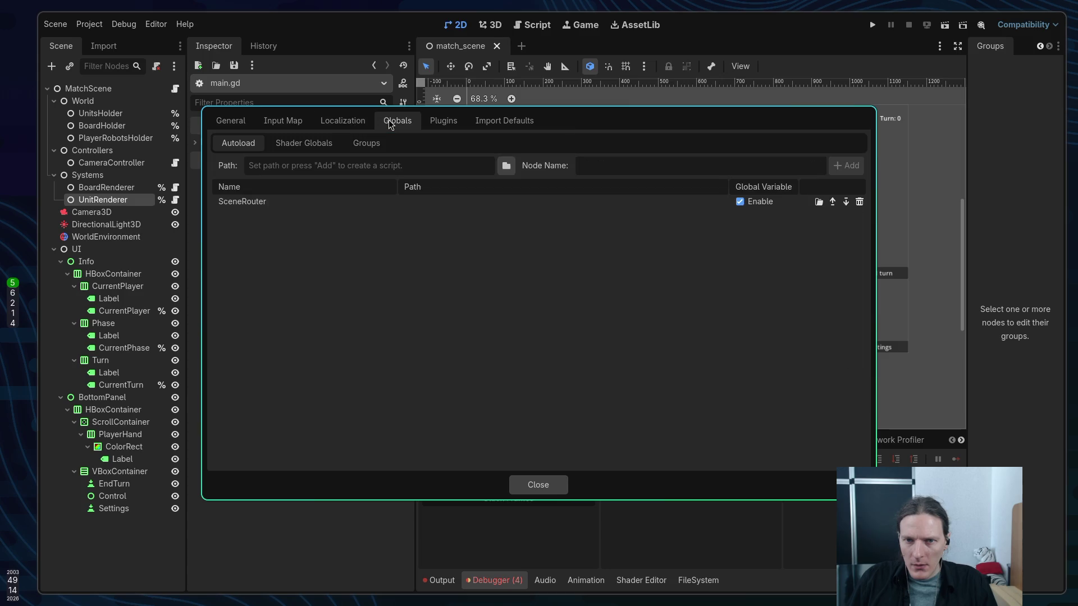
left_click(298, 203)
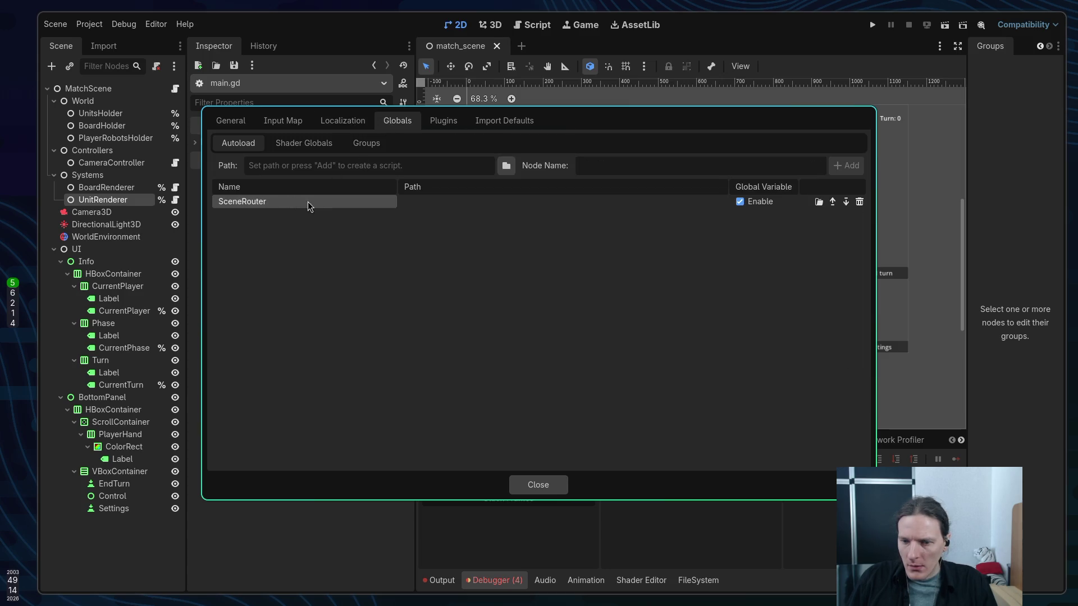
left_click(521, 488)
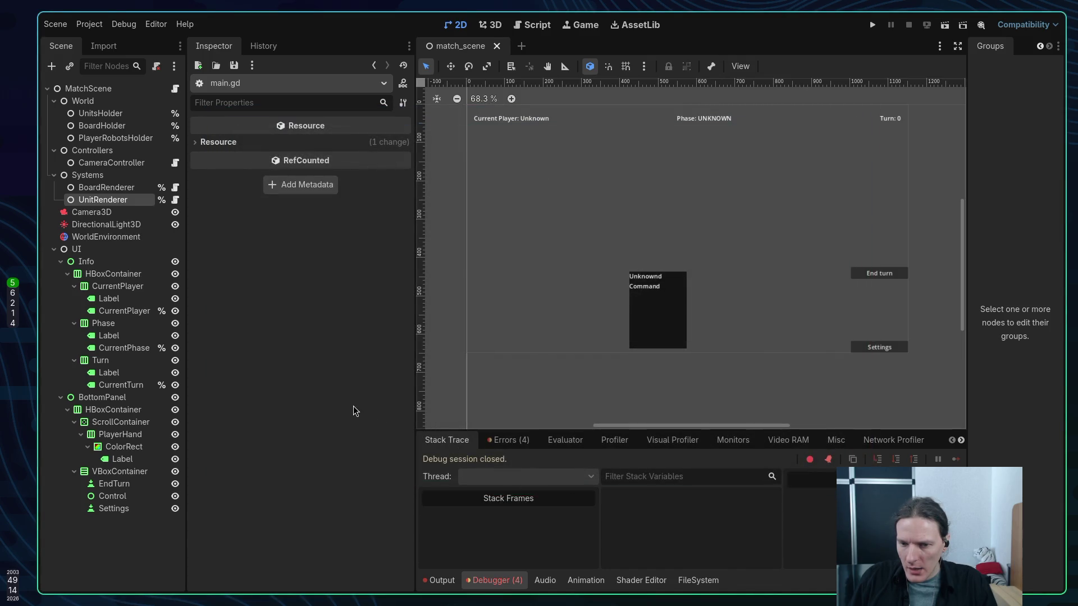
Save main.gd in Neovim with :w
key("super+1")
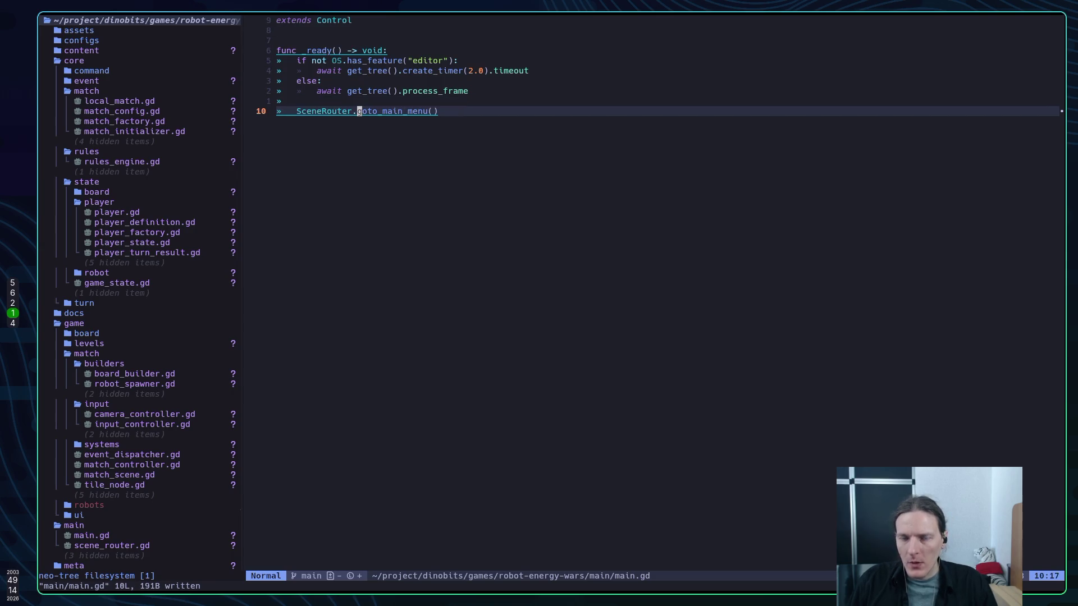
type(":w")
key("Return")
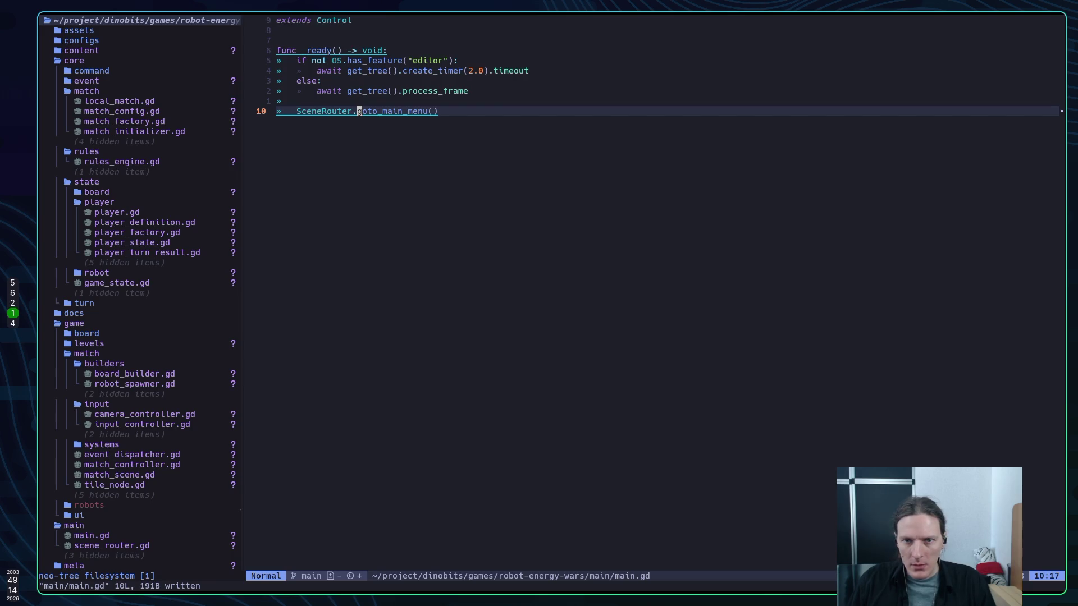
key("super+5")
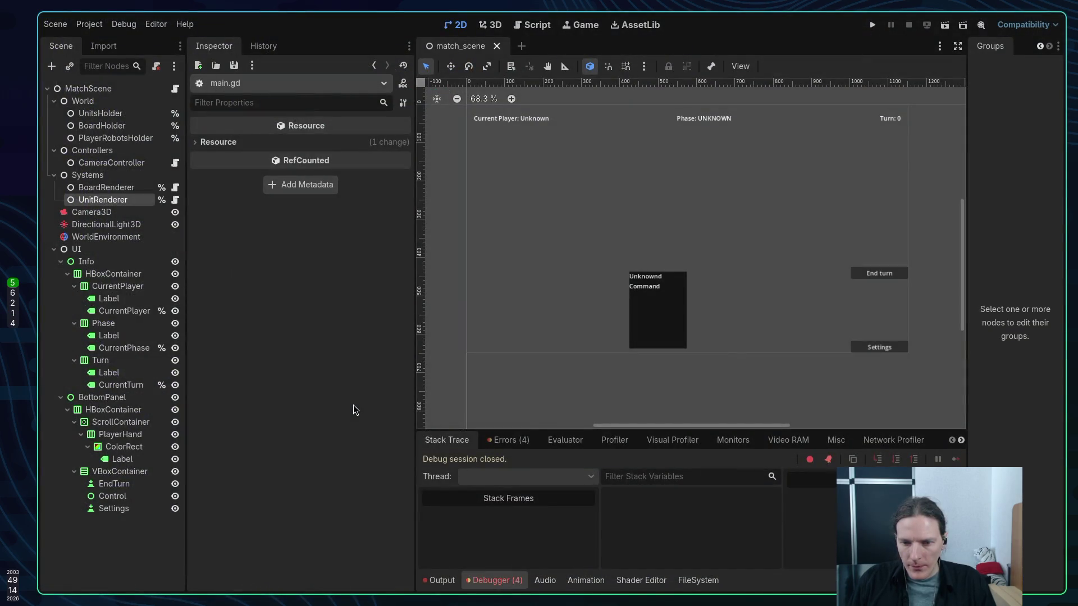
Open the goto_main_menu definition in scene_router.gd, save all with :wa, and rerun the project
key("super+1")
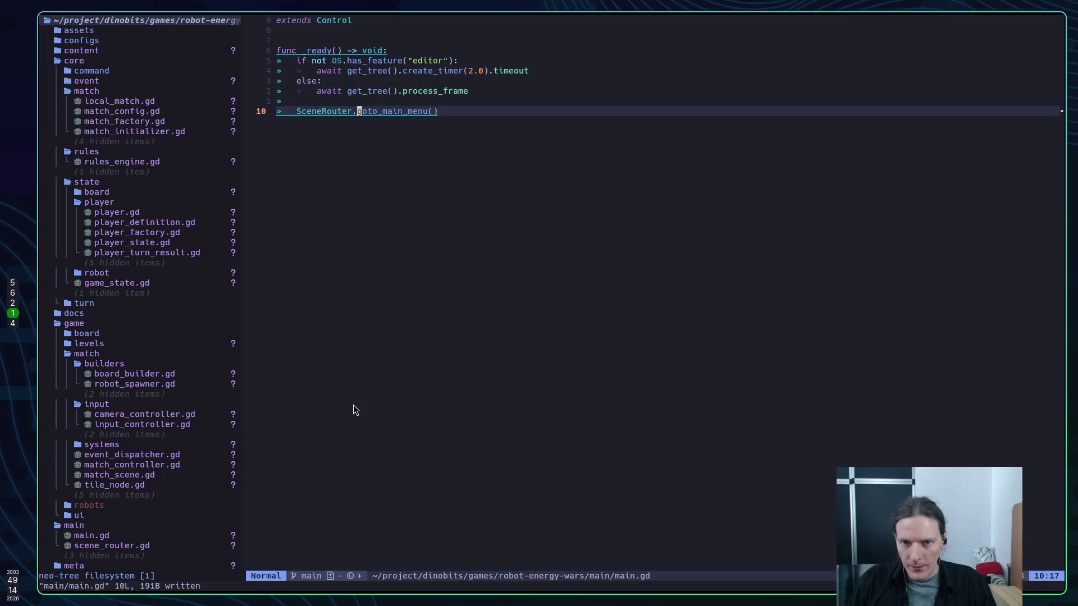
type("gd")
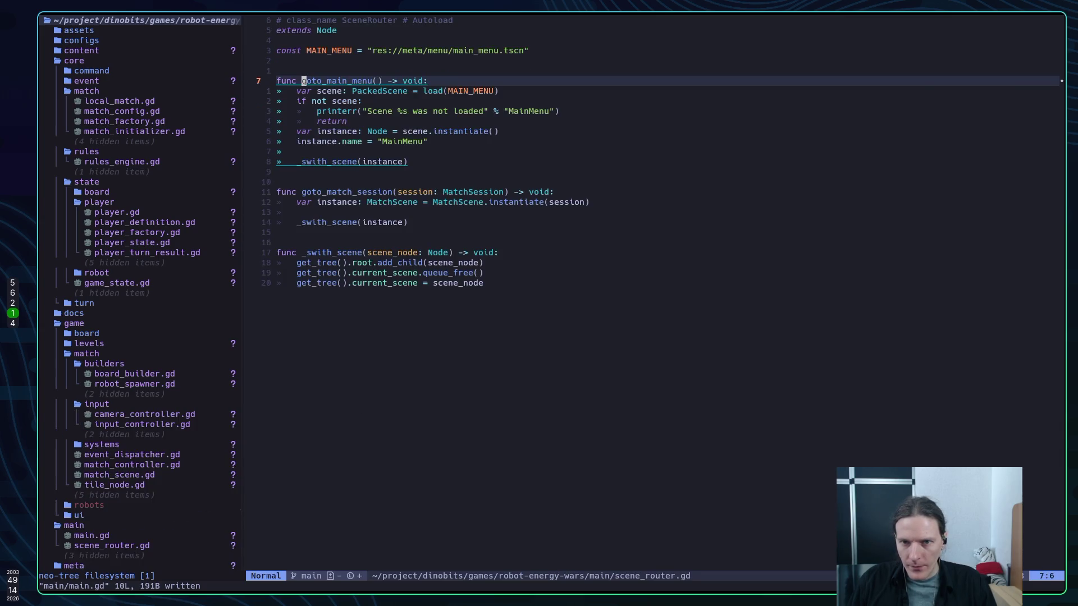
type(":wa")
key("Return")
type("j")
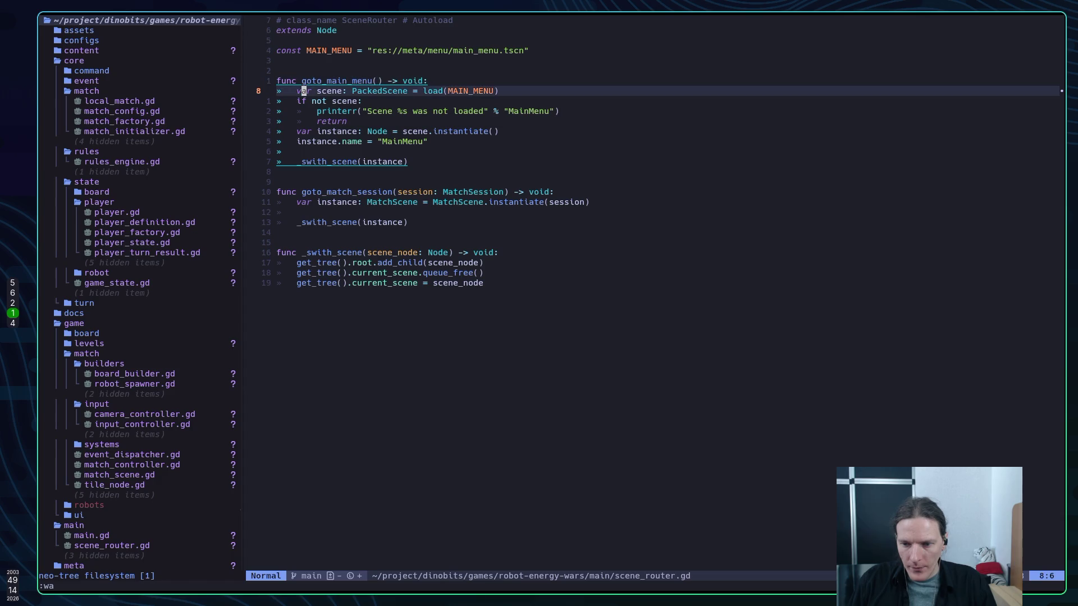
type("k:wa")
key("Return")
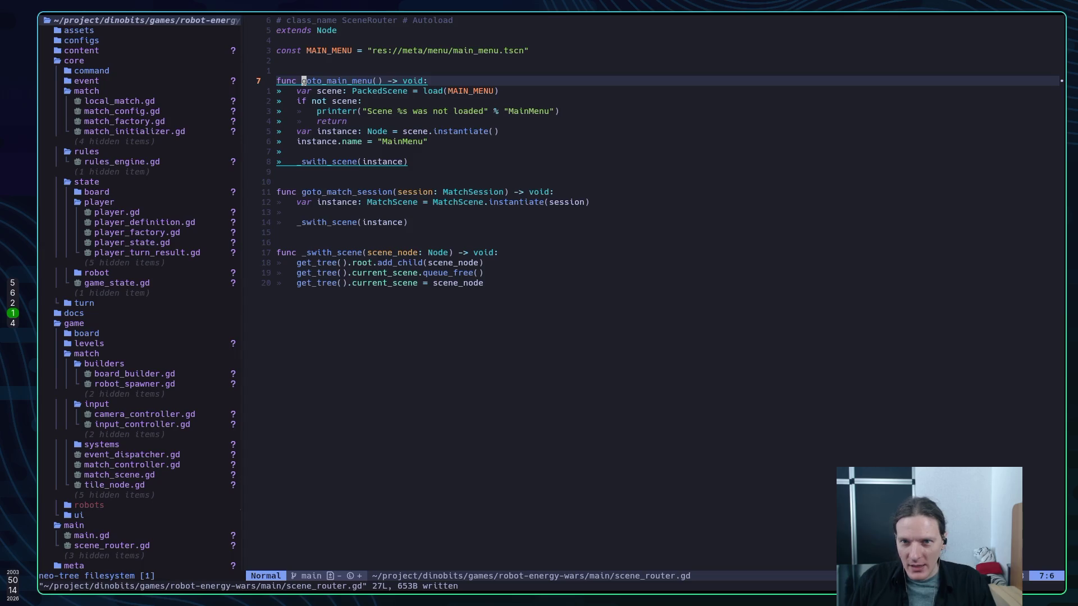
key("super+5")
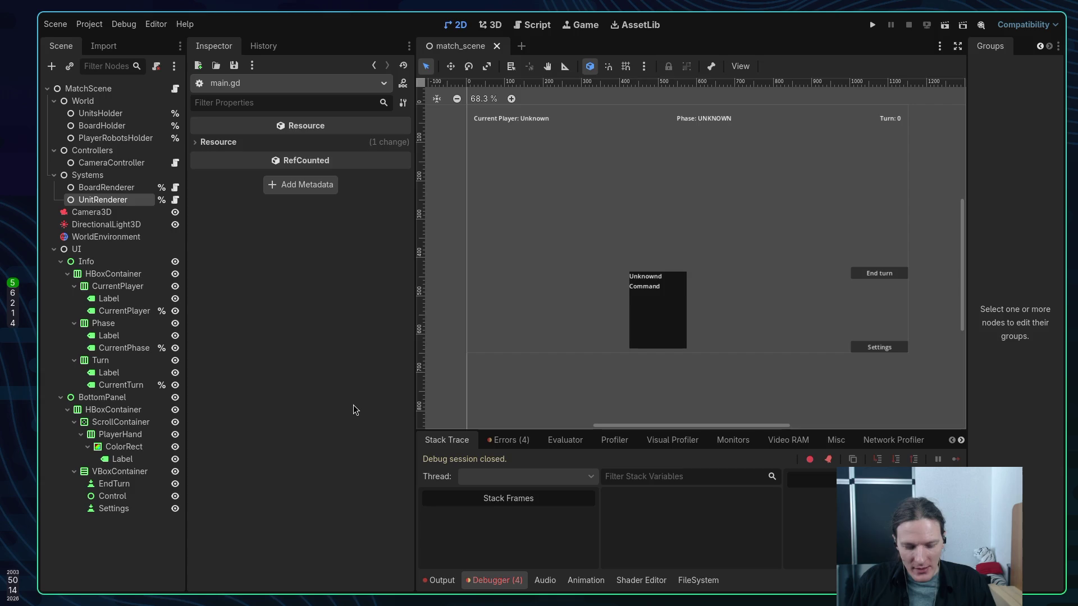
key("F5")
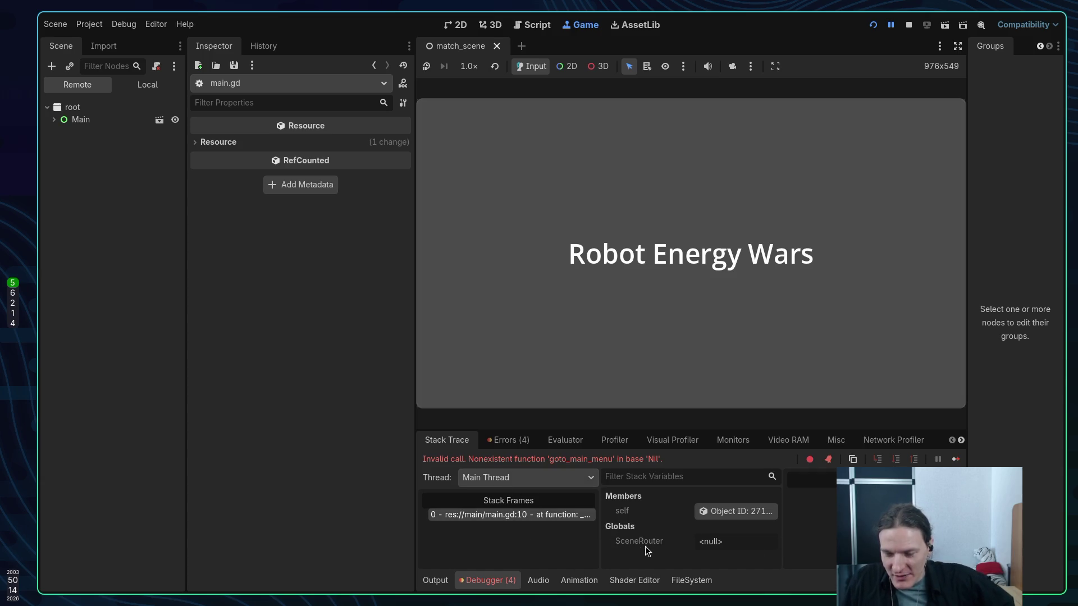
Expand Main in the Remote tree and open the 'Resource file not found' error from Errors (4)
left_click(54, 120)
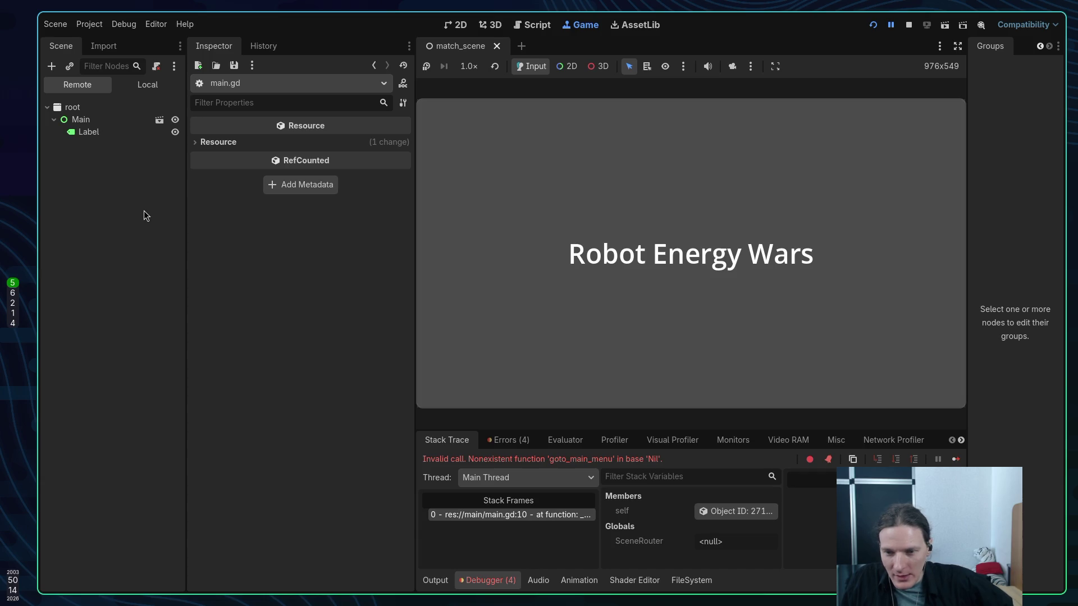
left_click(508, 439)
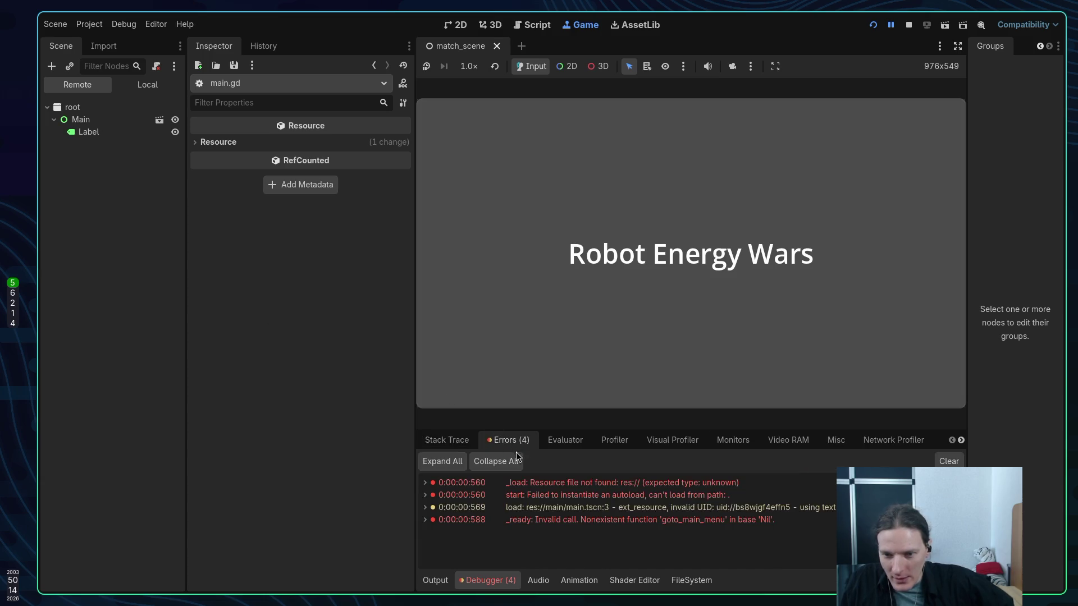
double_click(556, 483)
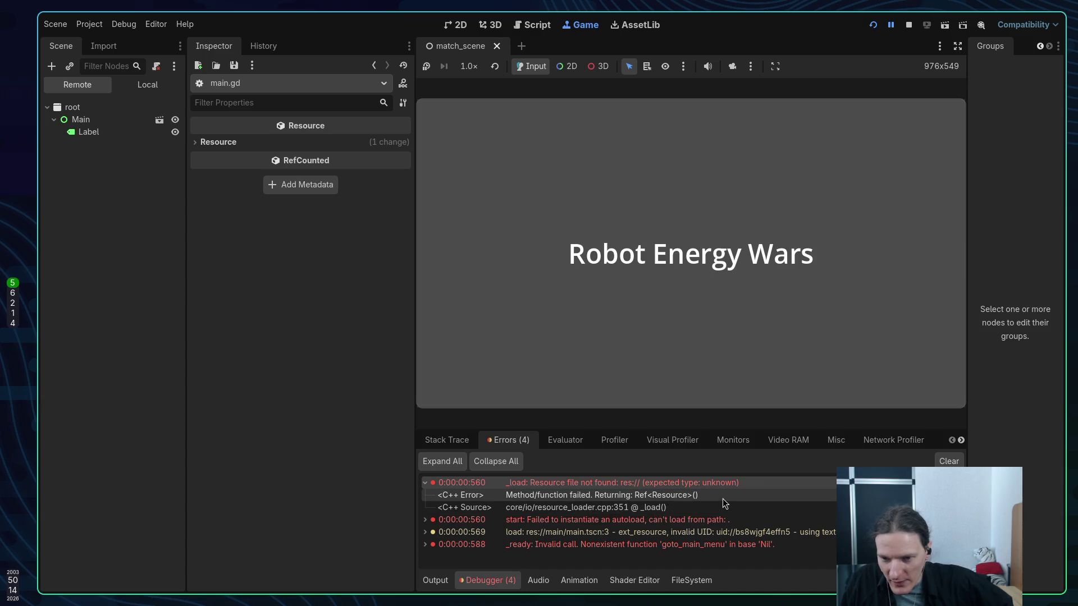
In scene_router.gd, look over the MAIN_MENU path and move to load(MAIN_MENU) on line 8
key("super+1")
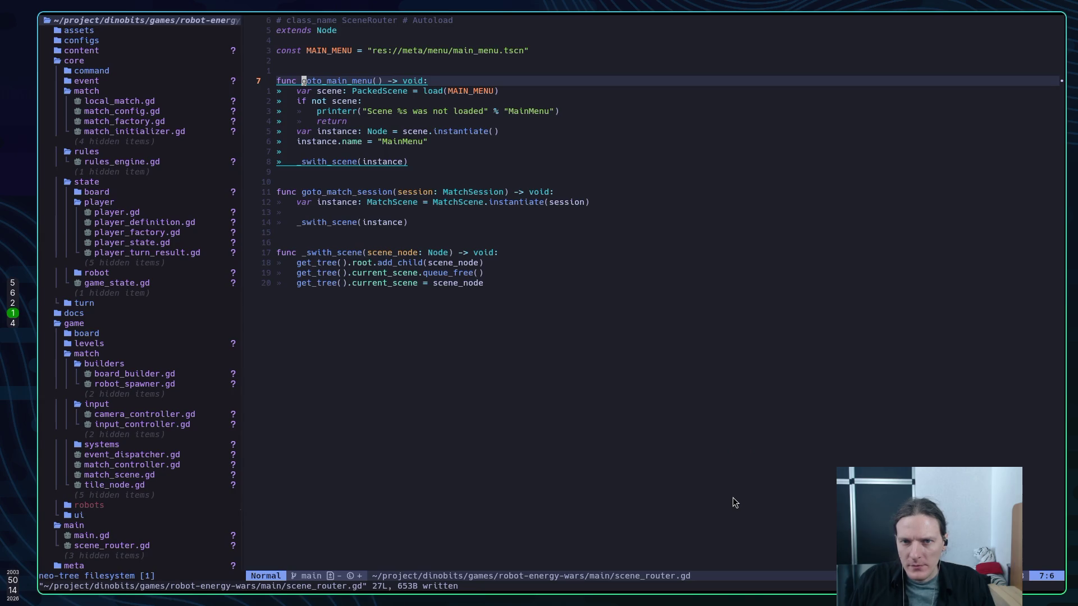
key("j")
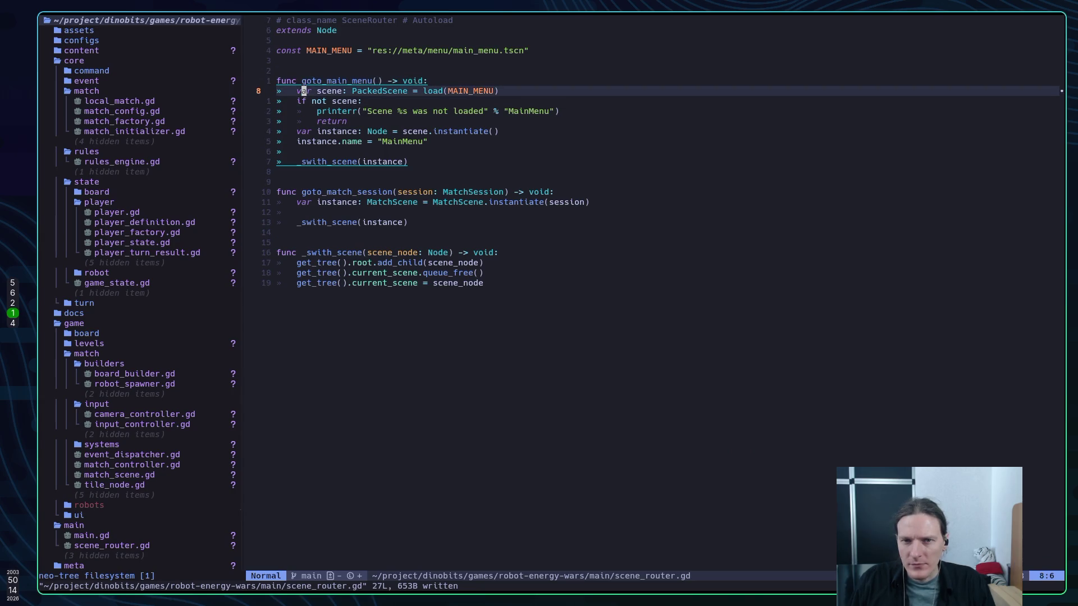
key("l")
key("w")
key("w")
key("k")
key("k")
key("k")
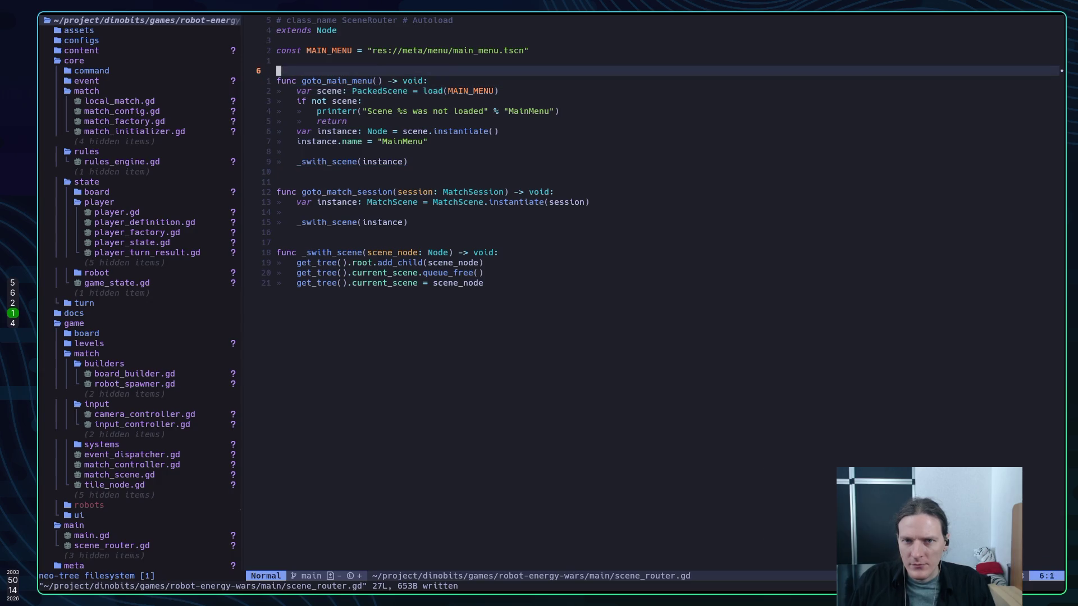
key("h")
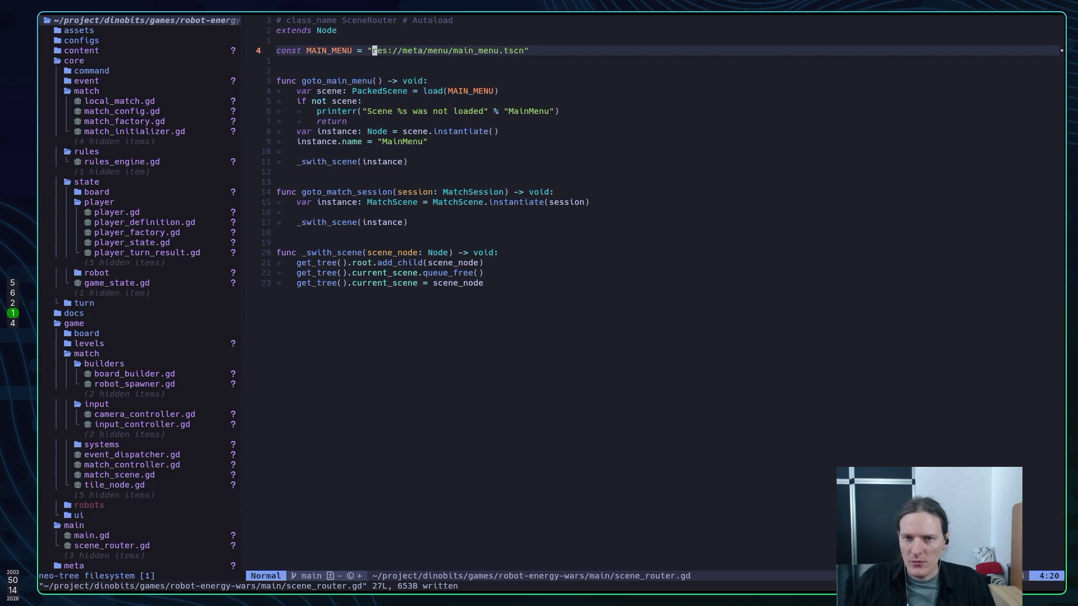
key("j")
key("j")
key("j")
key("l")
Read the hover documentation for load(), then close it and switch to the ChatGPT chat
key("w")
key("w")
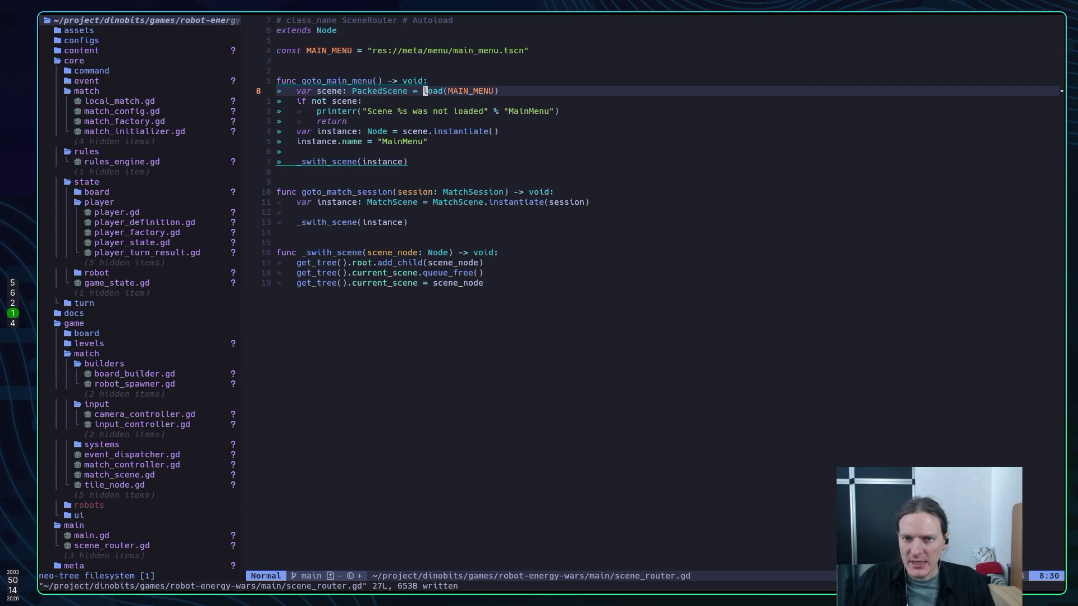
key("K")
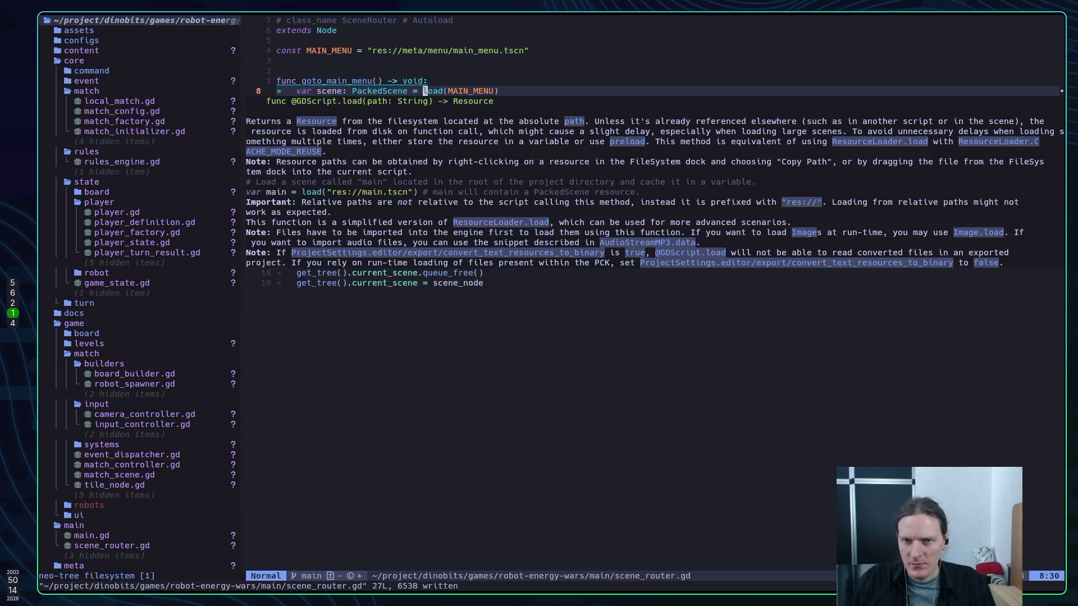
key("k")
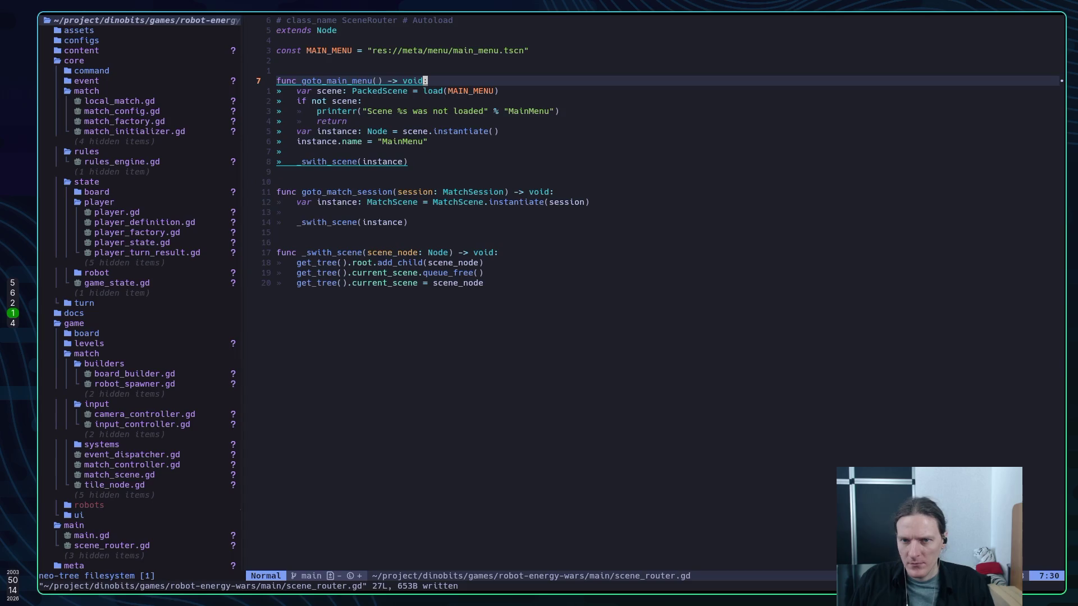
key("super+2")
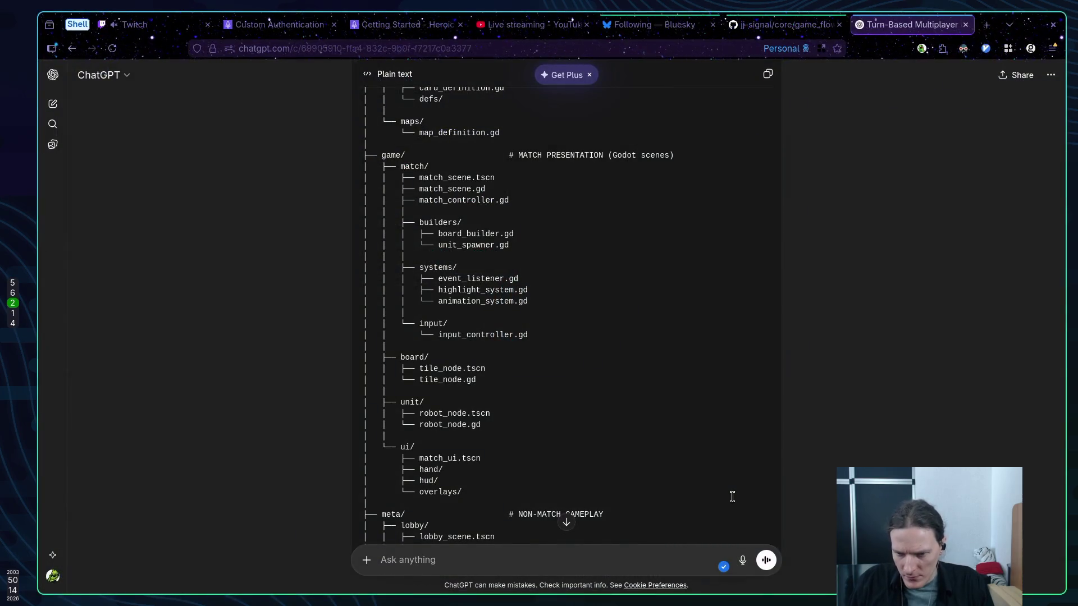
Read ChatGPT's proposed folder tree for the game project, then show the Bluesky Following tab
key("super+5")
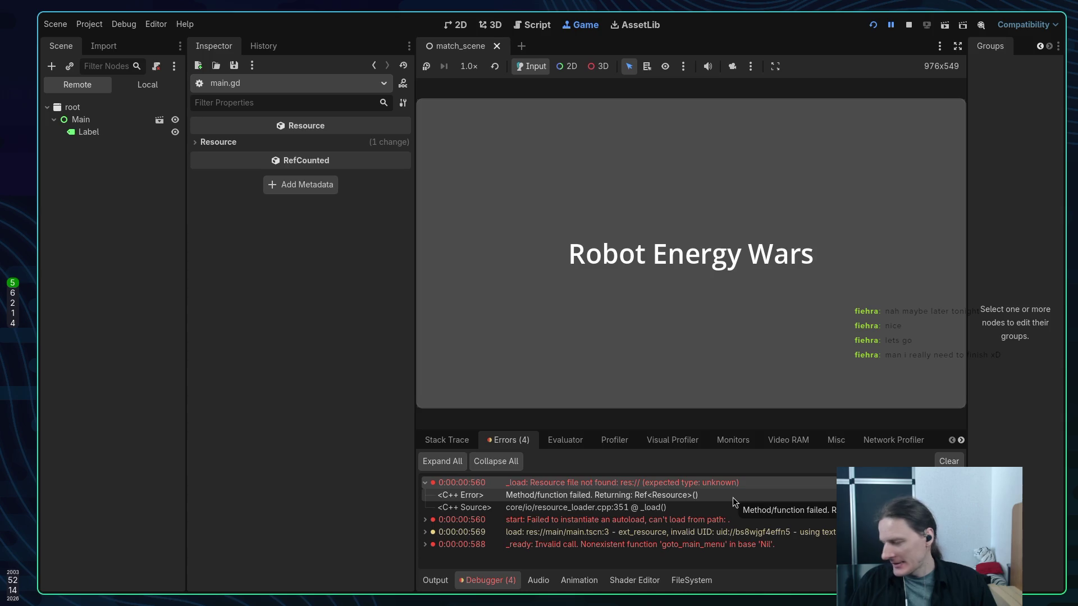
key("super+2")
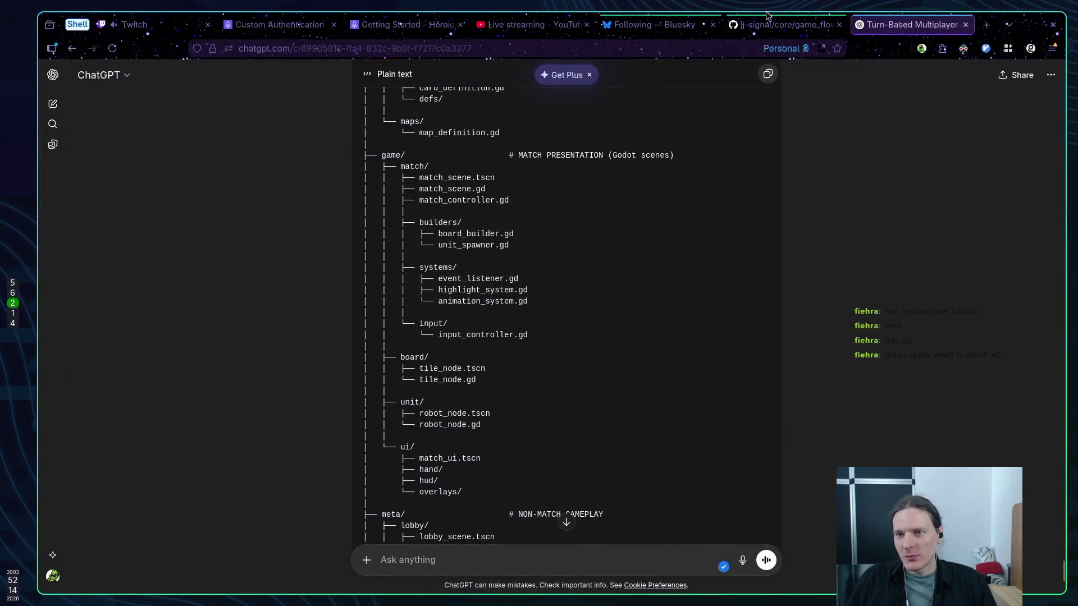
left_click(651, 25)
Refresh the Bluesky Following feed and skim the newest posts, then return to the ChatGPT chat and Neovim
left_click(289, 119)
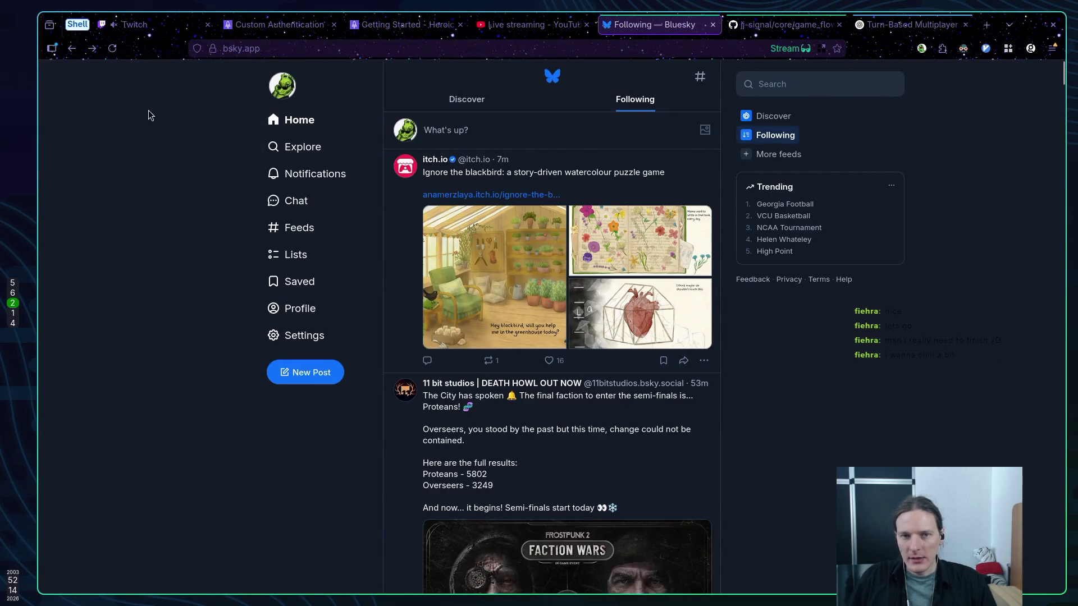
scroll(748, 378, "down", 6)
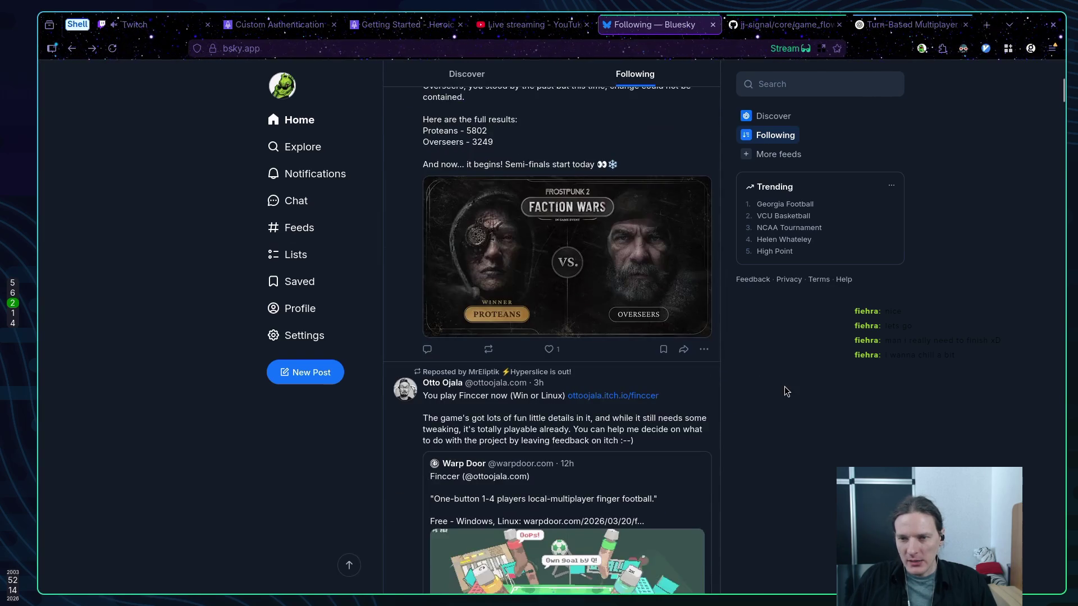
scroll(785, 388, "up", 3)
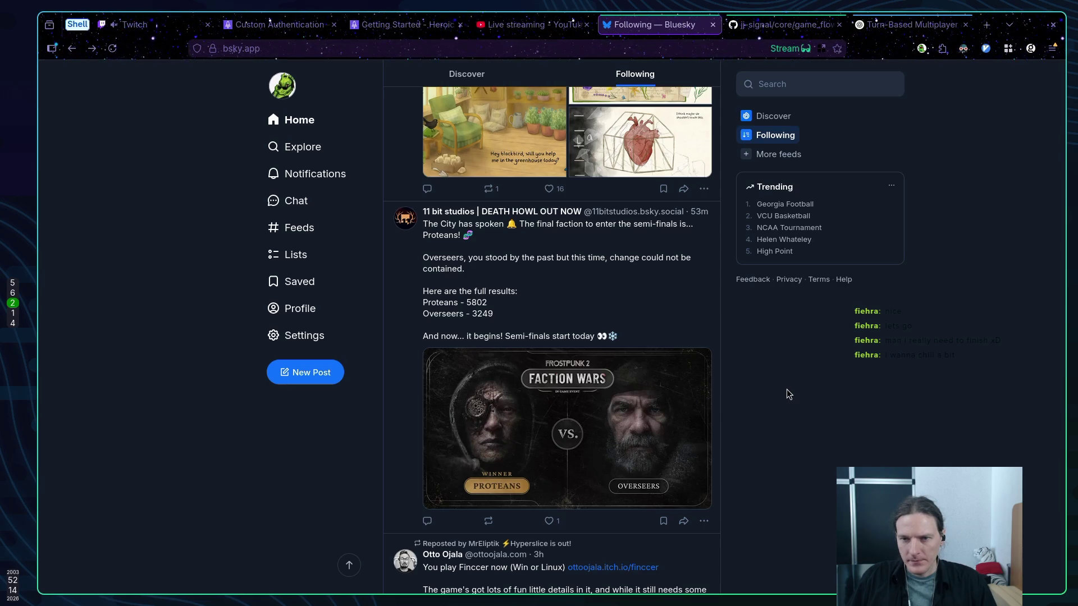
scroll(788, 394, "up", 3)
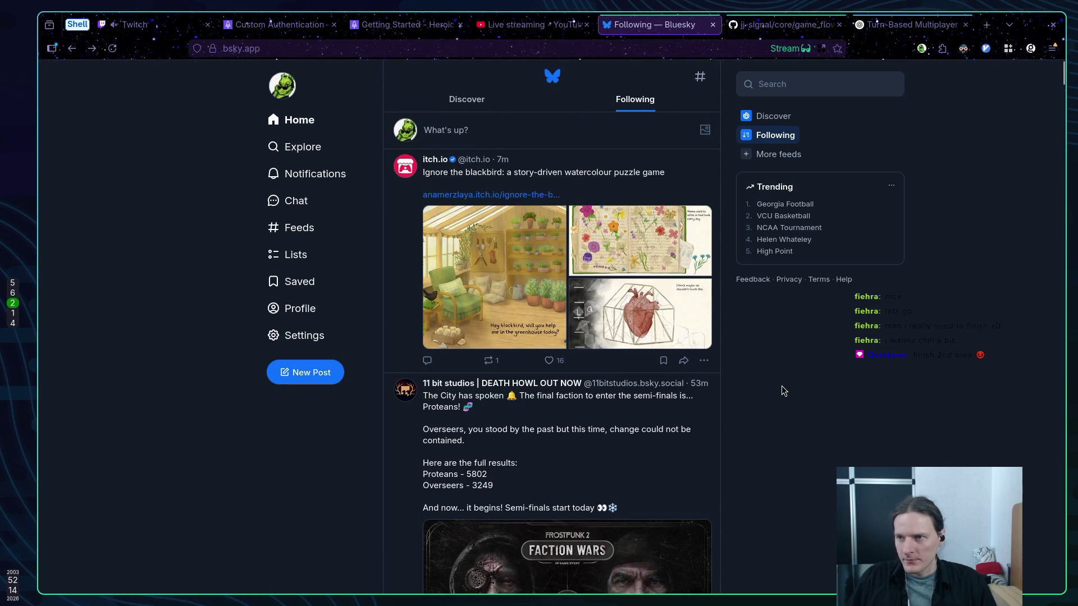
left_click(886, 26)
key("super+1")
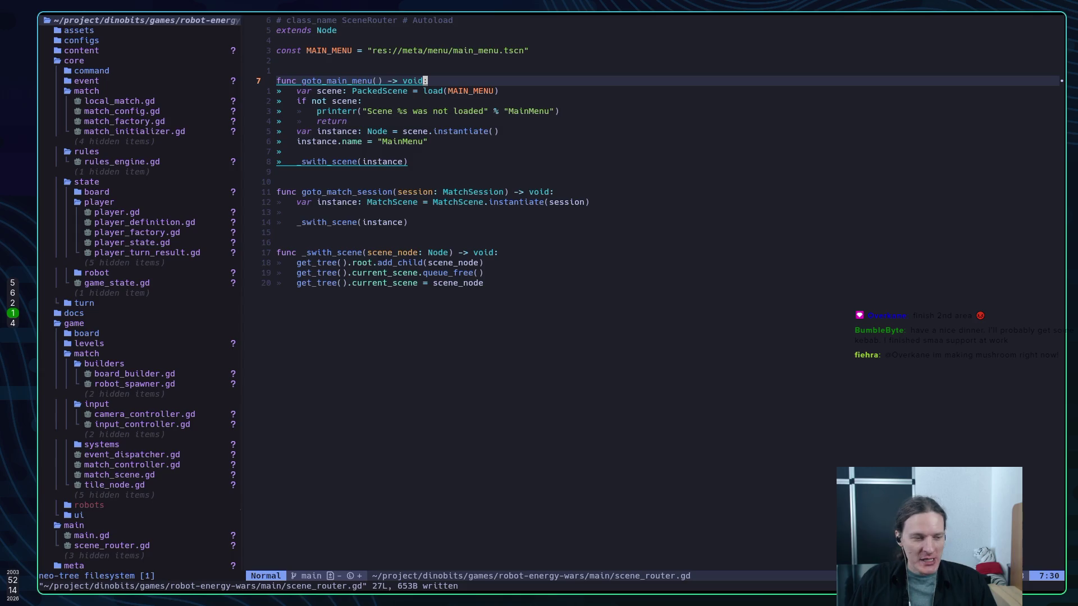
Delete the res:// prefix from the MAIN_MENU path on line 4 of scene_router.gd and save with :w
key("super+5")
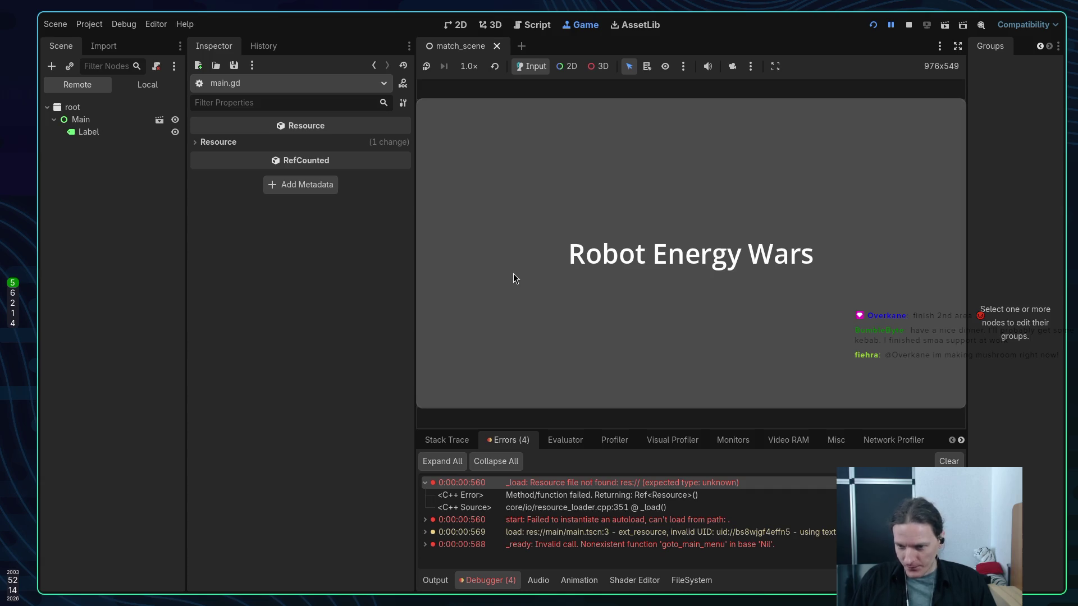
key("super+1")
key("k")
key("k")
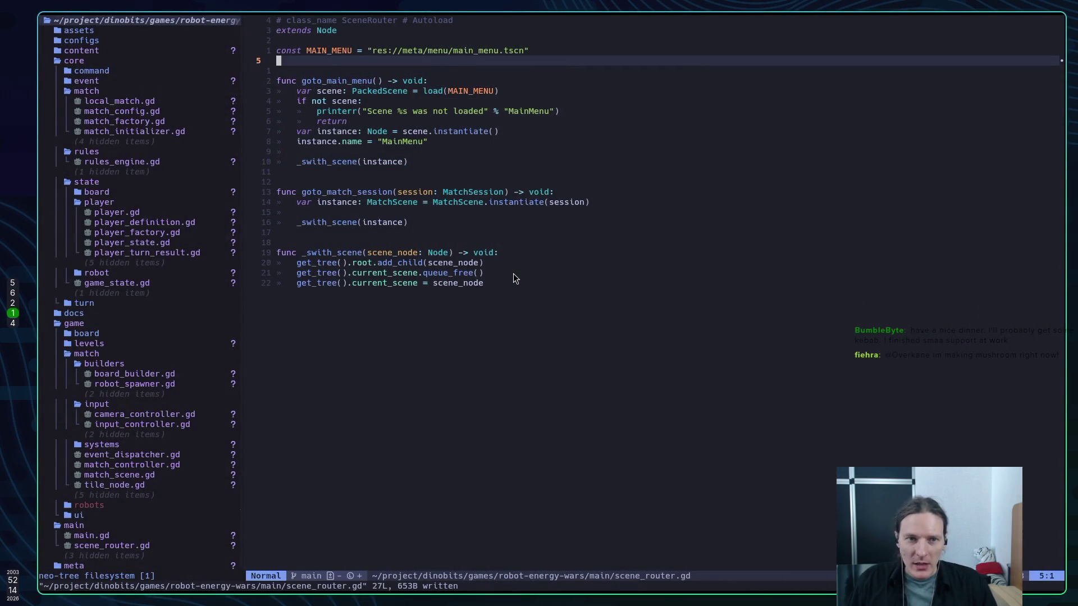
key("k")
key("f")
key("slash")
key("semicolon")
key("semicolon")
key("h")
key("h")
key("h")
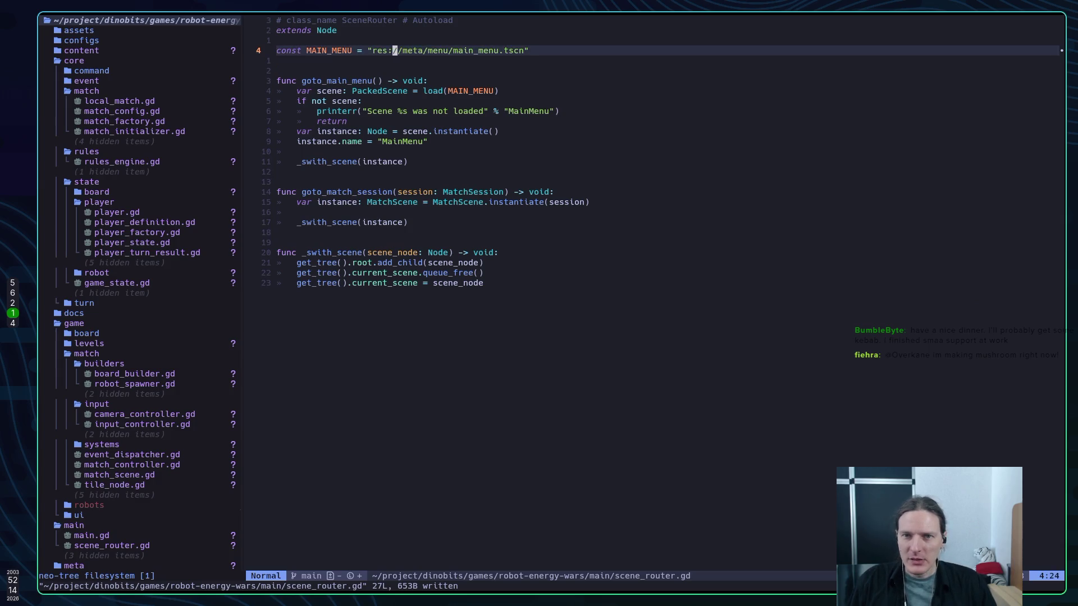
key("x")
key("x")
key("x")
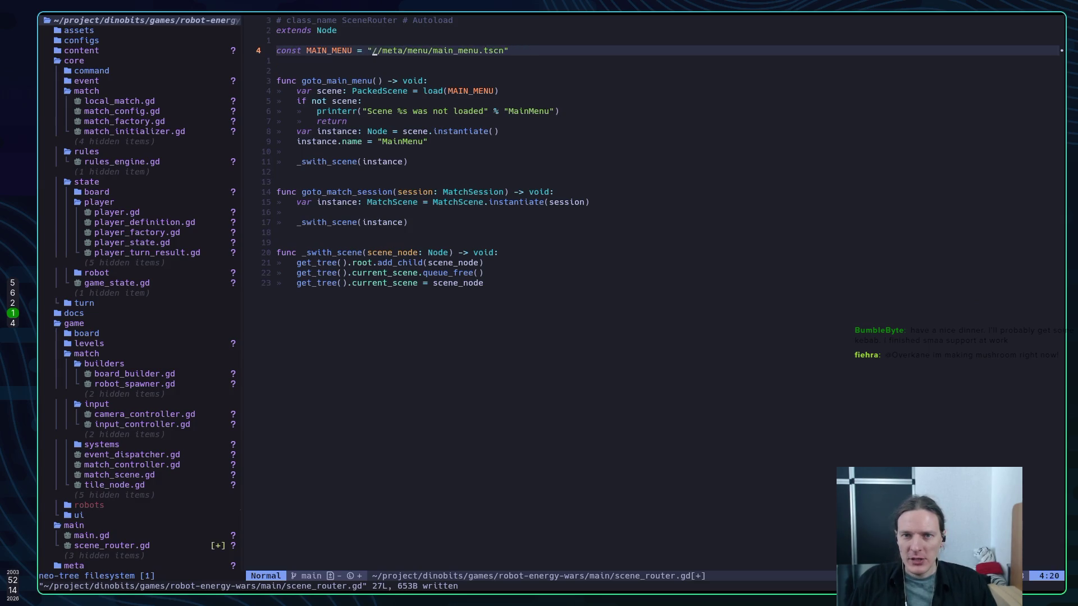
type(":w")
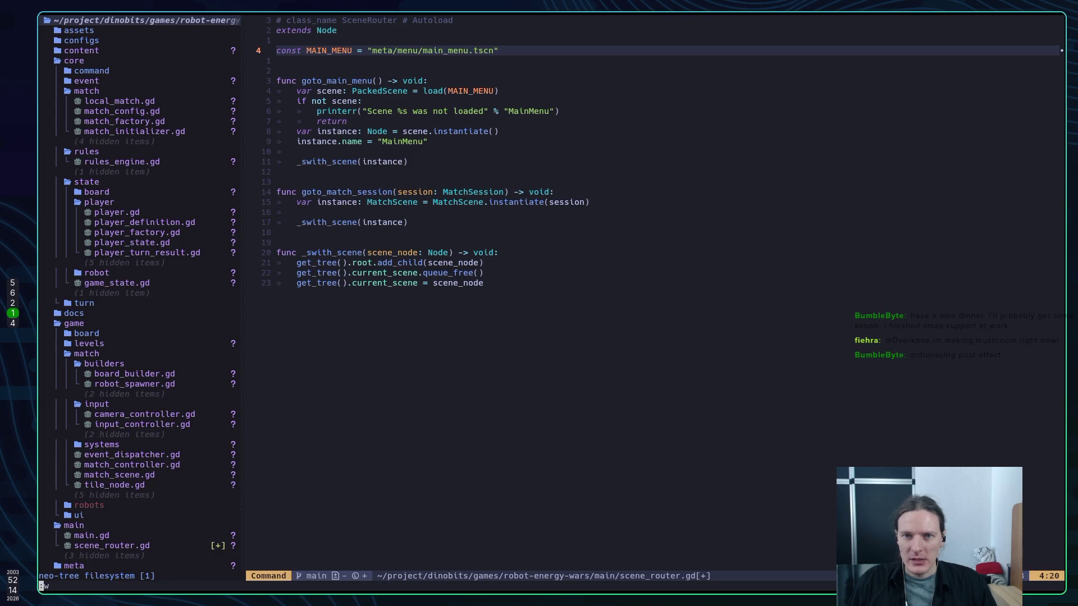
key("Return")
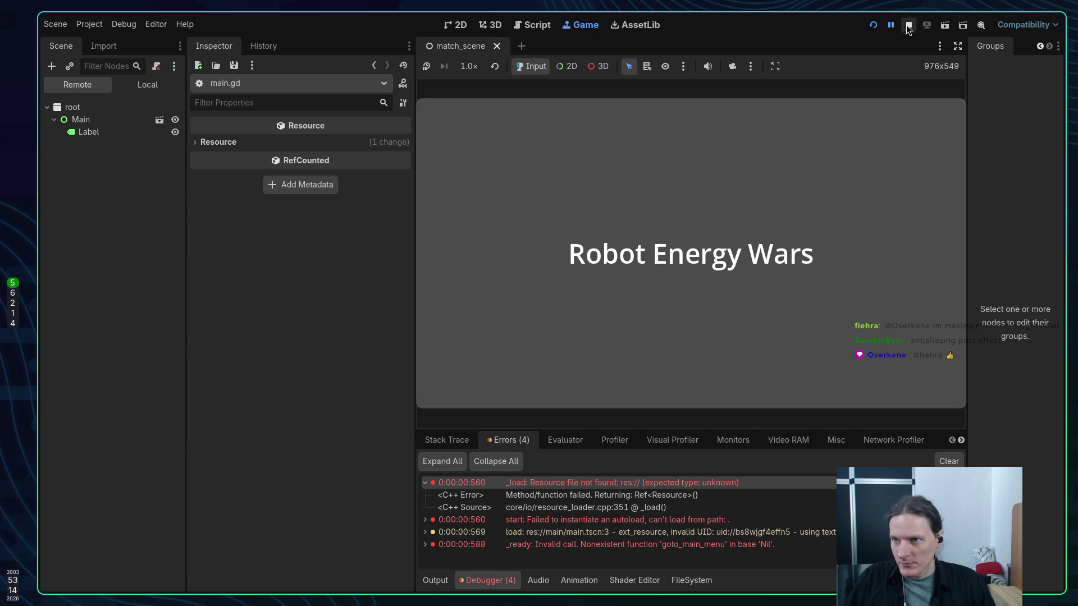
Rerun the game, inspect the expanded SceneRouter autoload error in Debugger > Errors, then stop the game
left_click(867, 27)
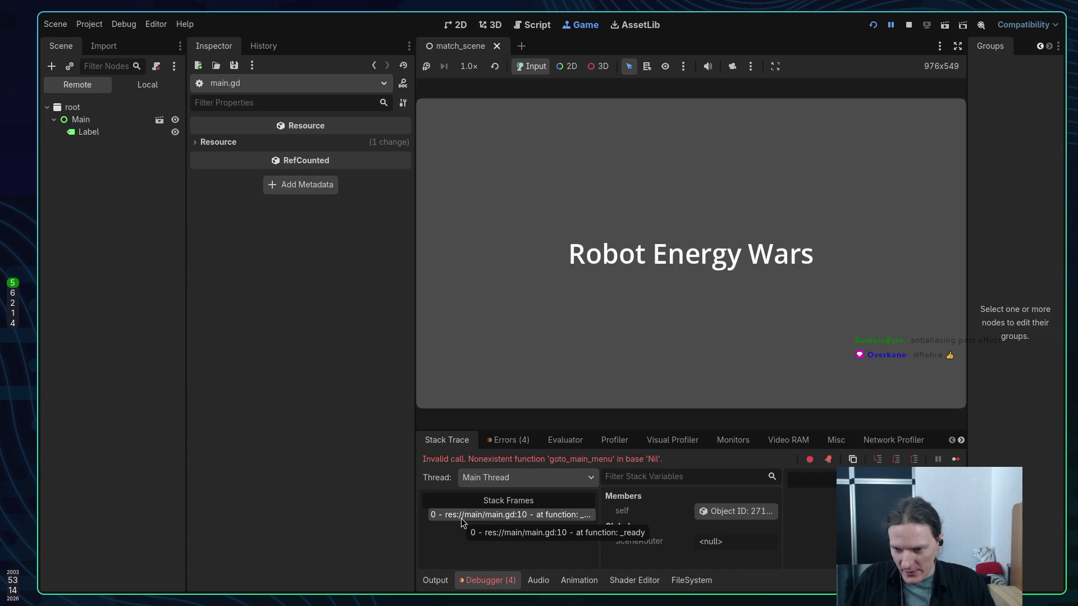
left_click(511, 440)
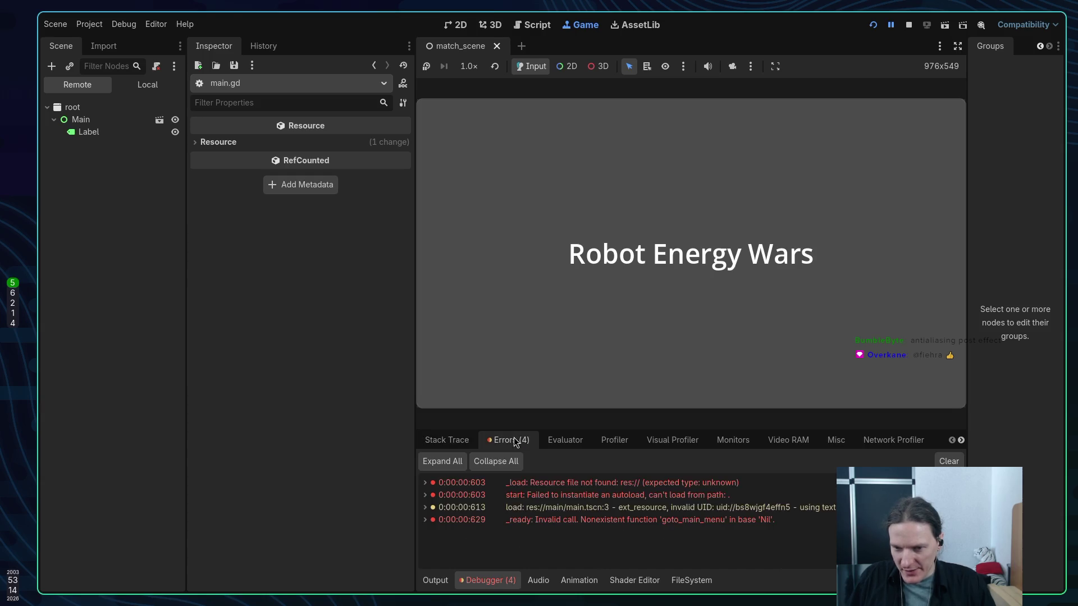
double_click(568, 496)
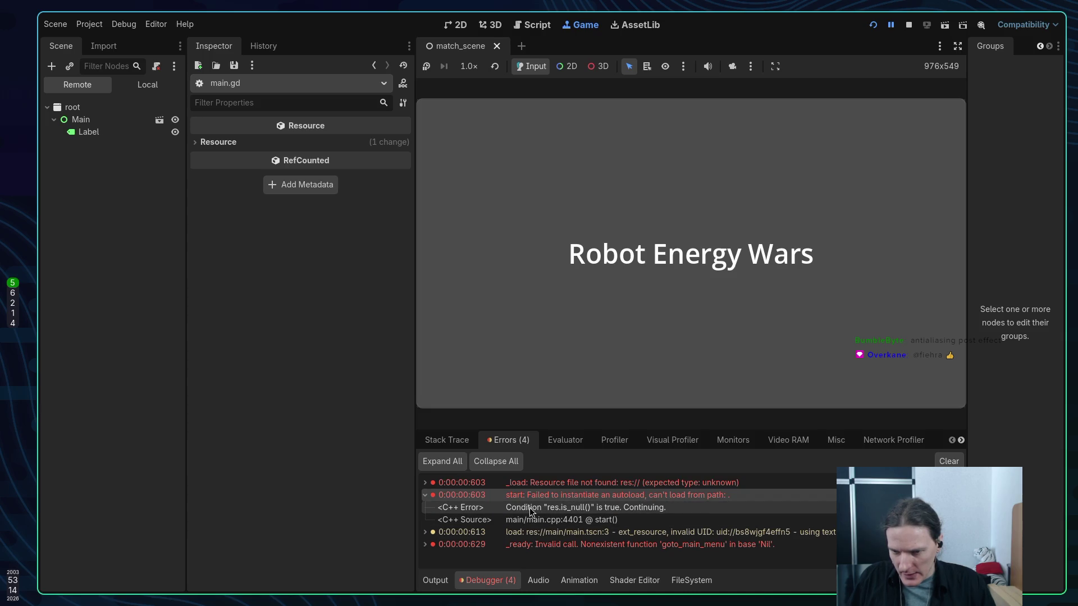
left_click(909, 25)
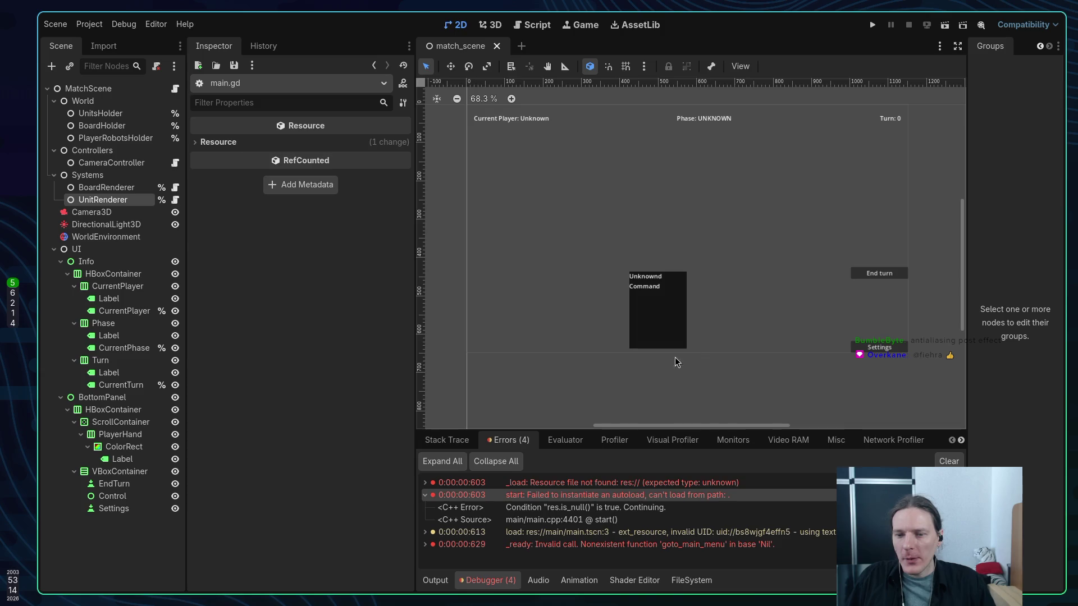
Undo the edit in Neovim to restore the res:// prefix, save scene_router.gd, and return to Godot
key("super+1")
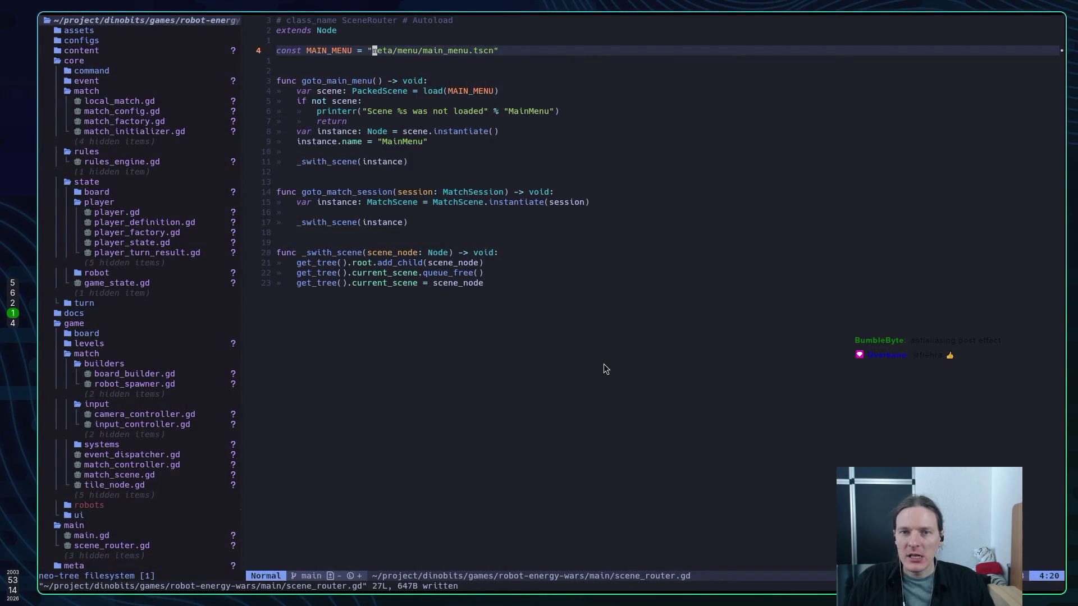
key("u")
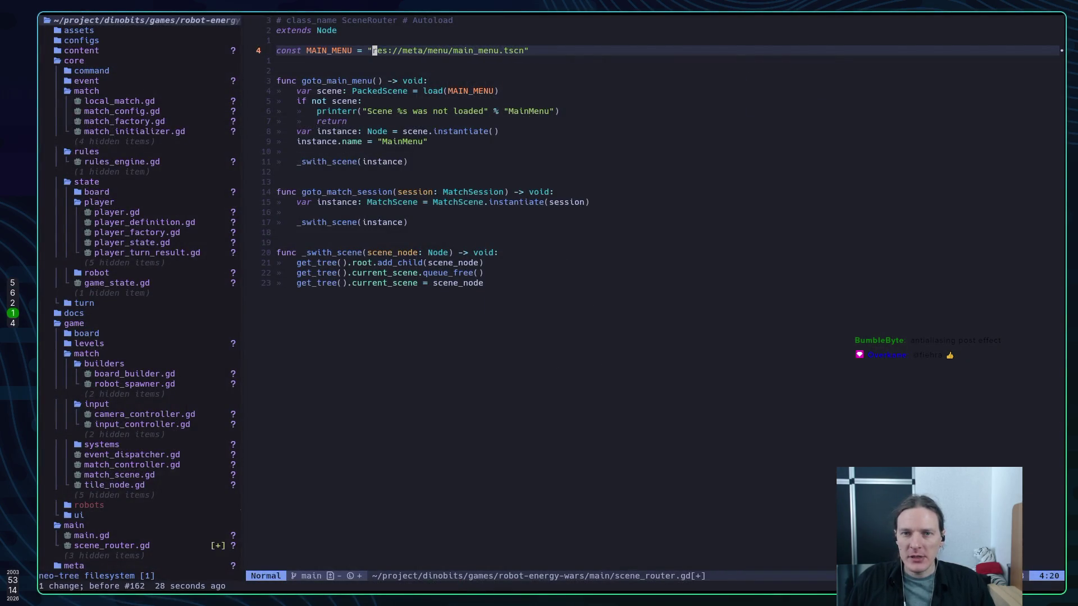
type(":w")
key("Return")
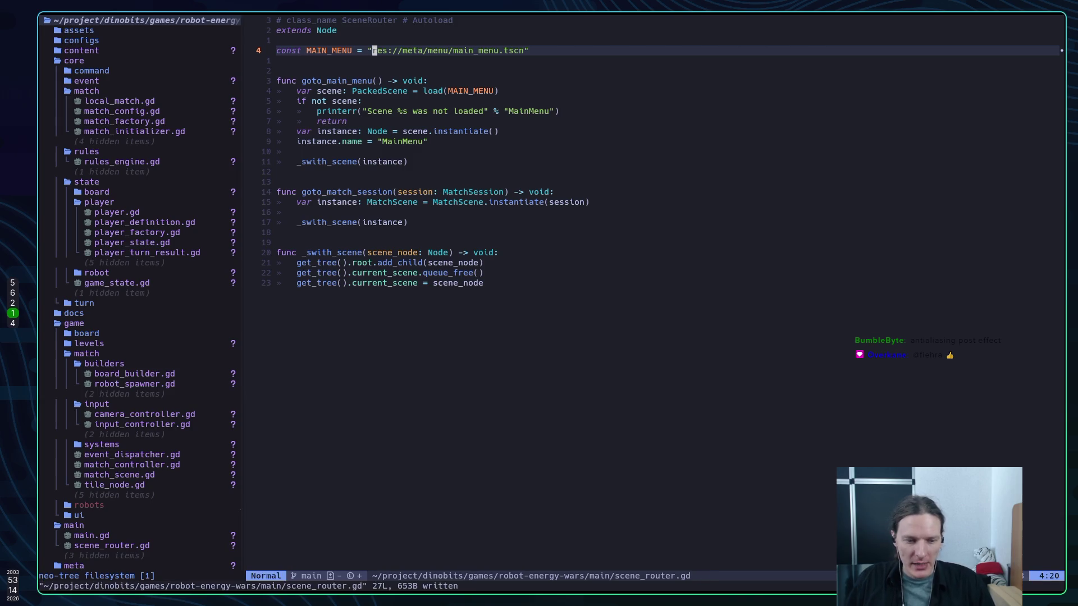
key("super+5")
In Project Settings > Autoload, remove the broken SceneRouter entry that has an empty path
left_click(84, 25)
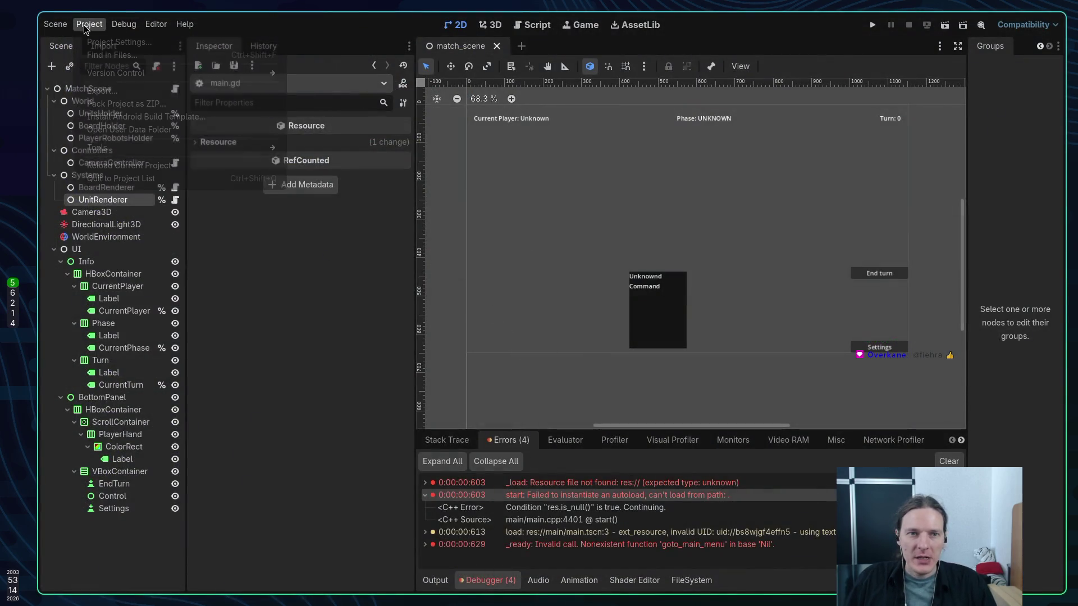
left_click(119, 42)
left_click(432, 206)
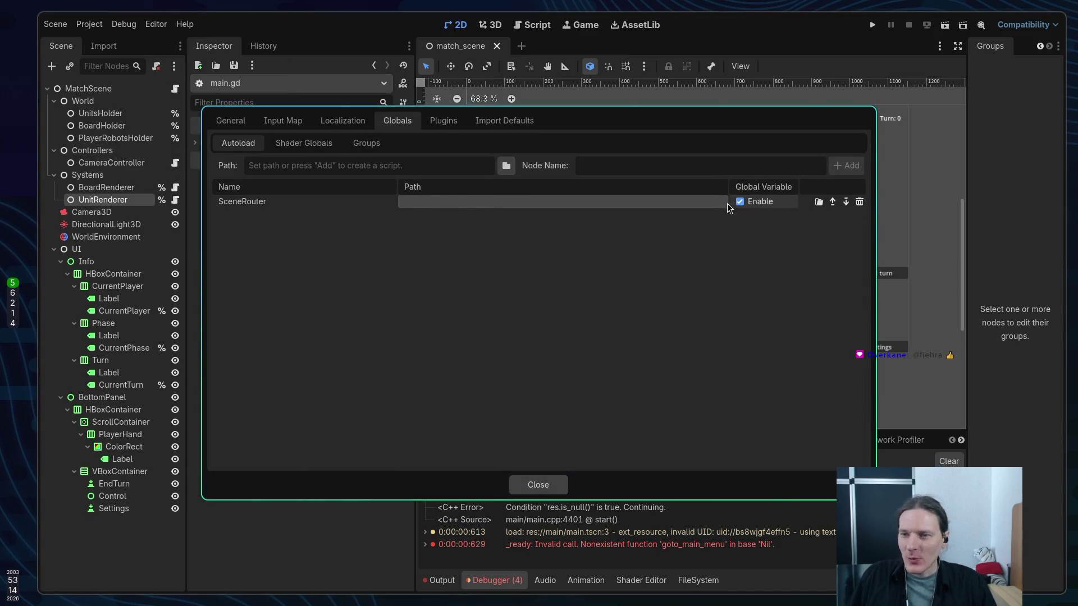
left_click(273, 203)
left_click(859, 204)
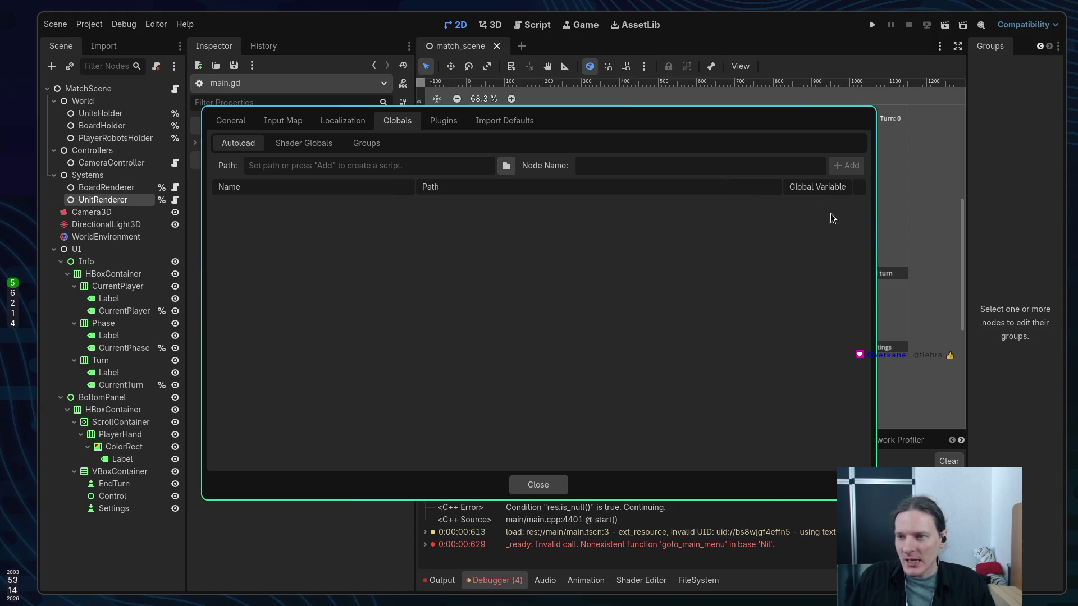
Re-add SceneRouter as an autoload from res://main/scene_router.gd, close the settings, and run the project
left_click(506, 165)
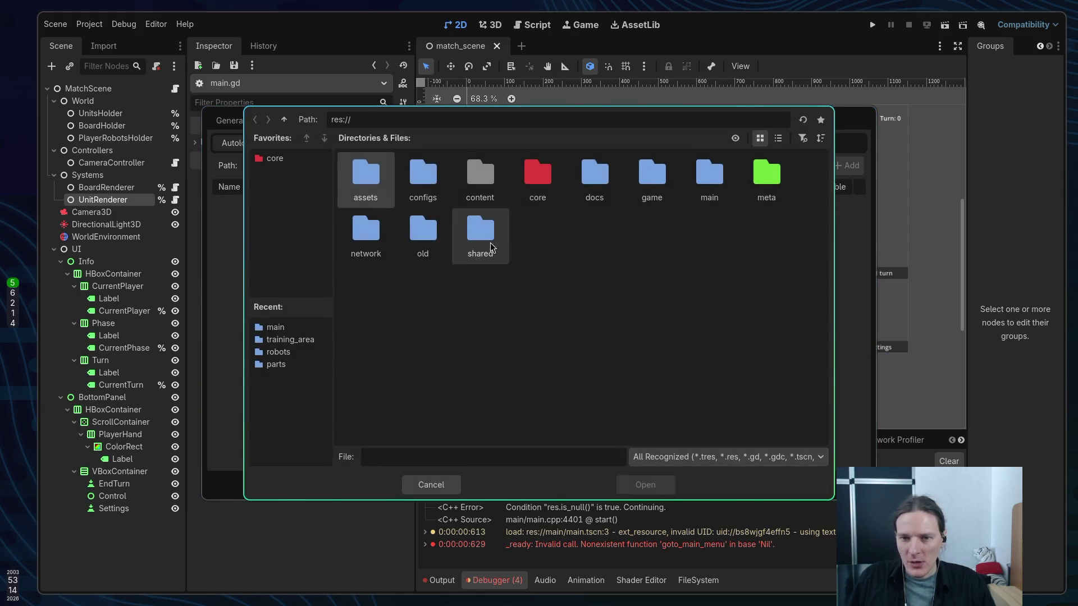
left_click(274, 159)
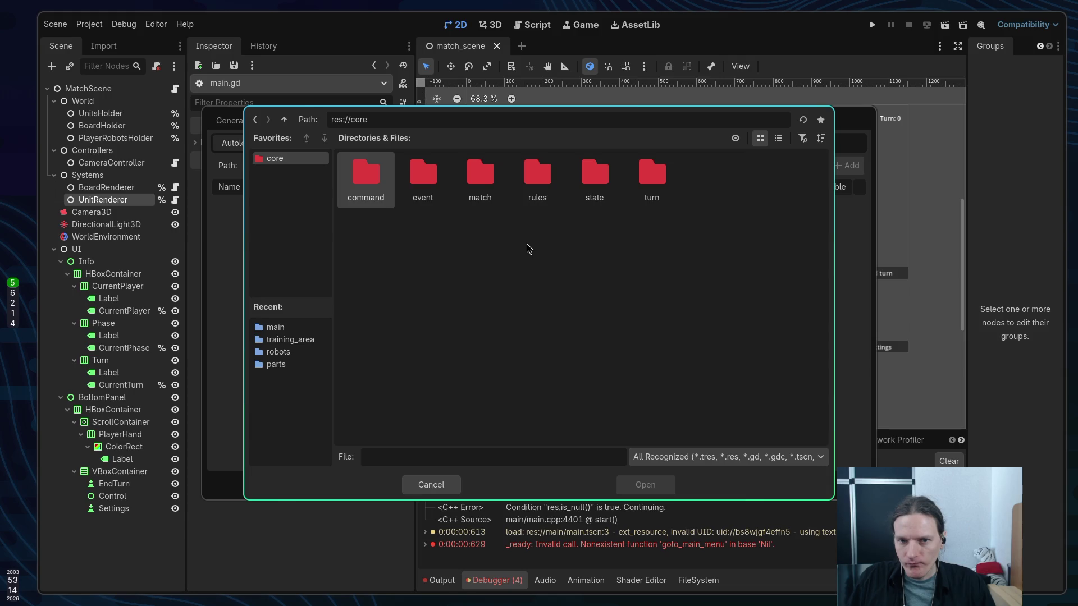
left_click(277, 328)
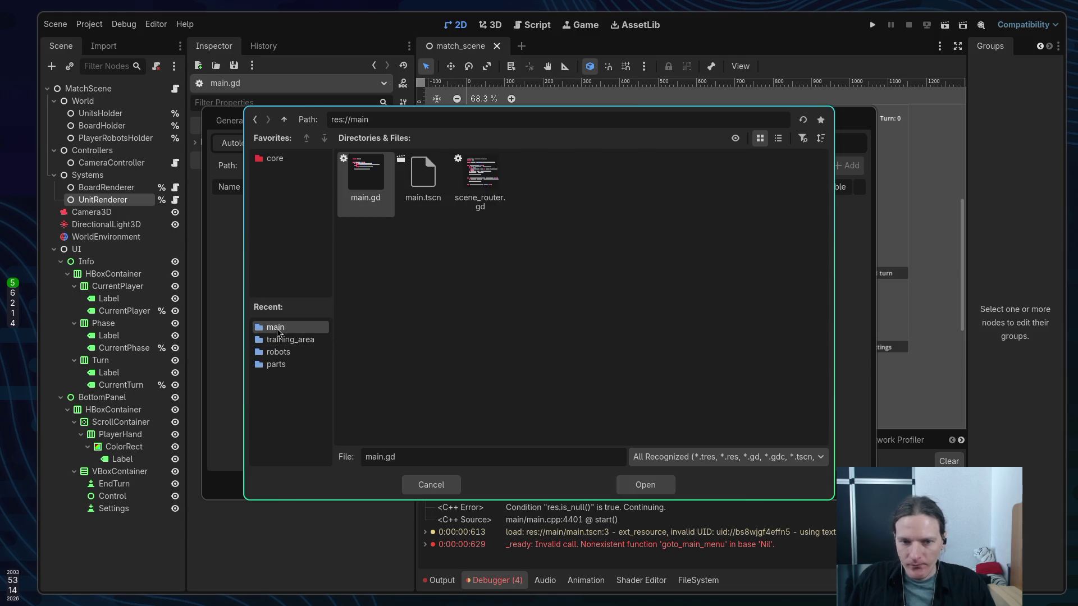
left_click(482, 185)
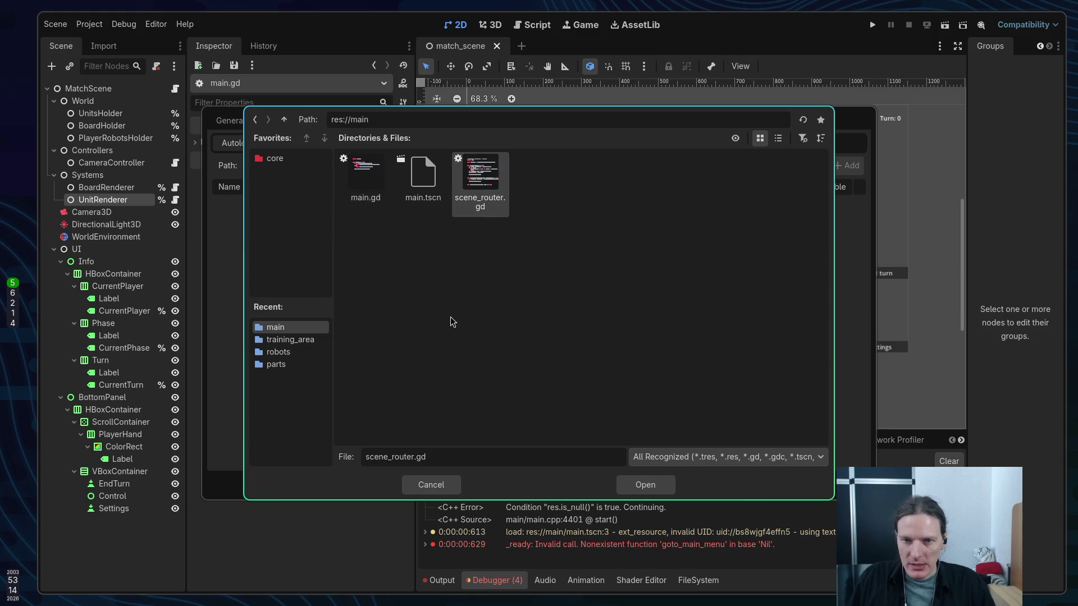
left_click(646, 485)
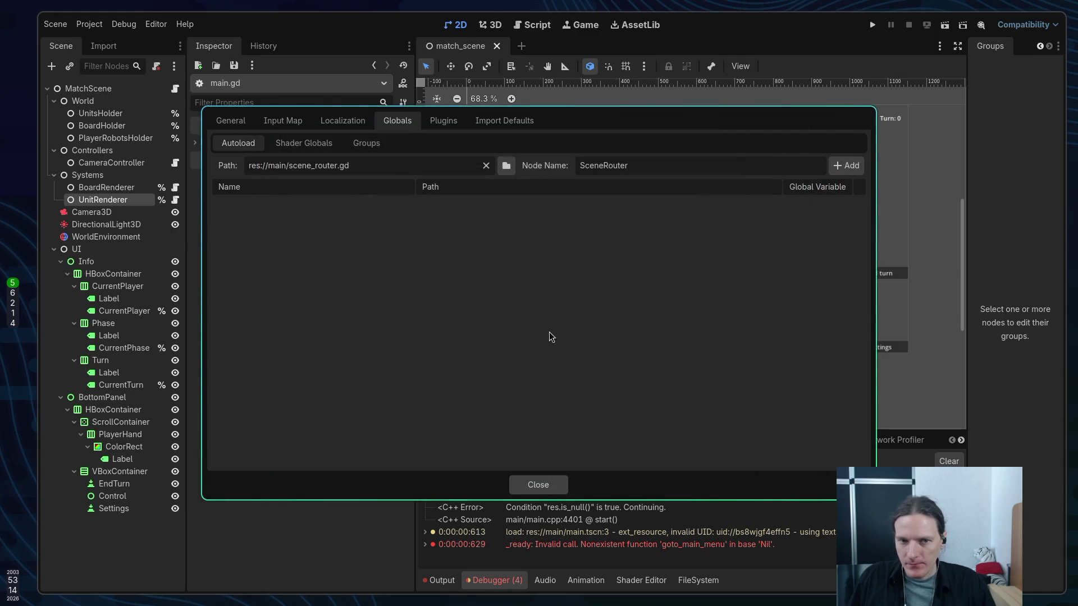
left_click(846, 165)
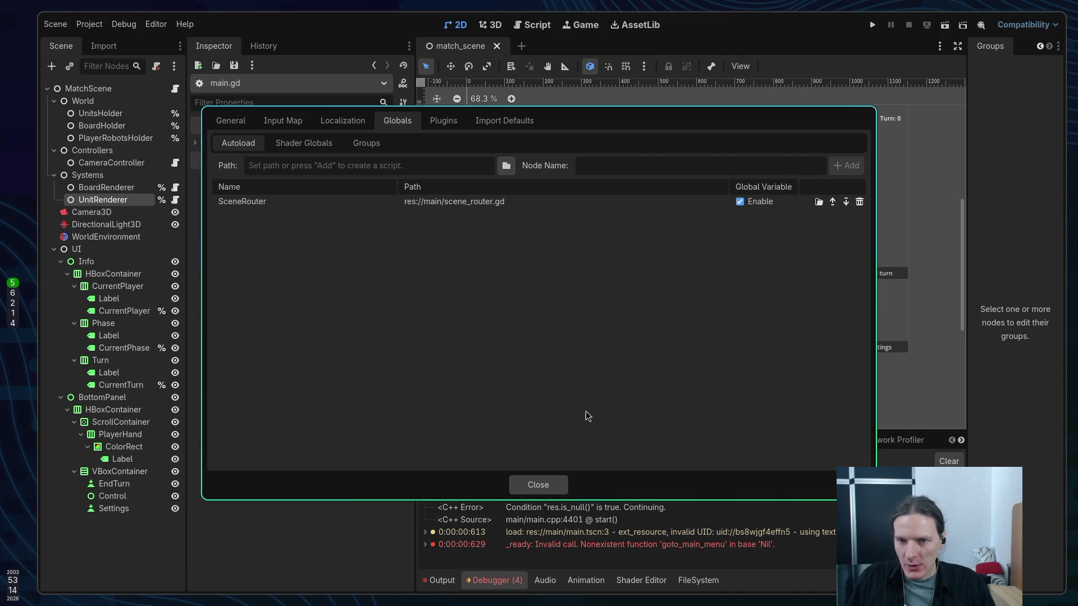
left_click(537, 485)
key("F5")
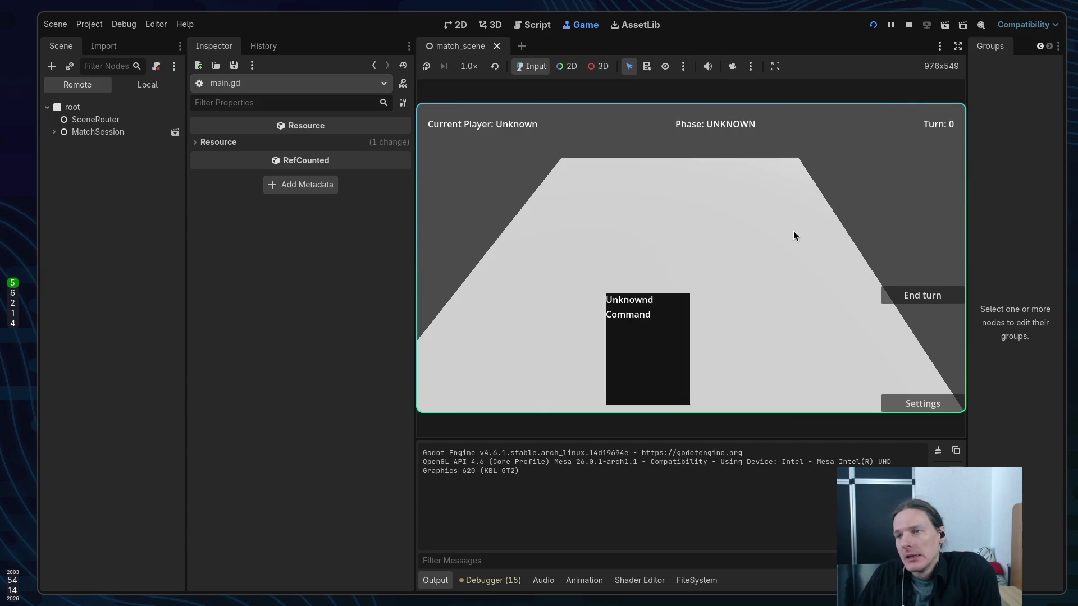
Once the match board has rendered, stop the game and return to the ChatGPT browser workspace
left_click(910, 26)
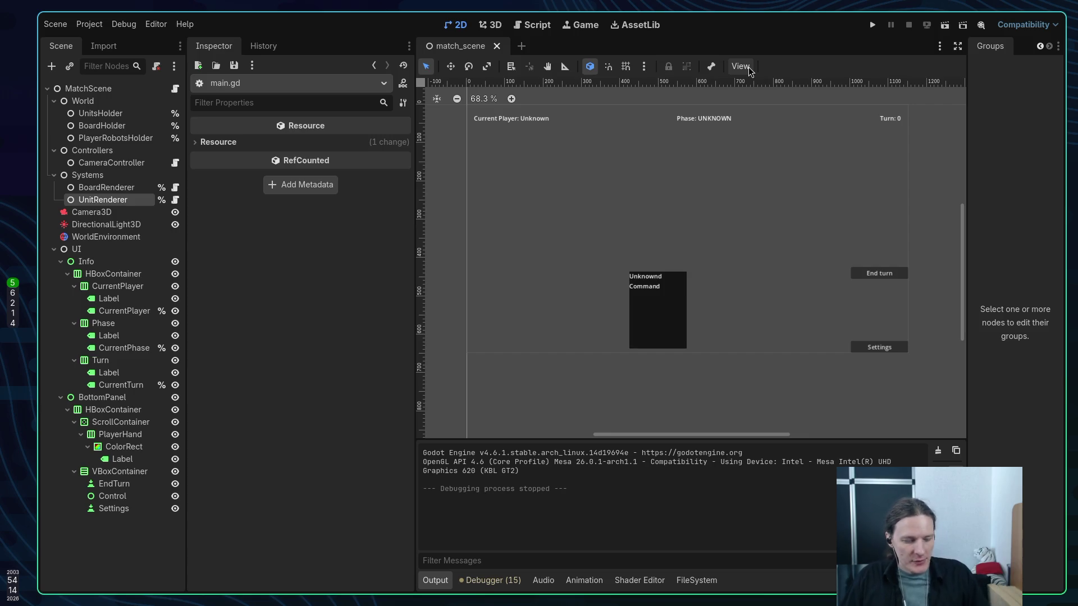
key("super+2")
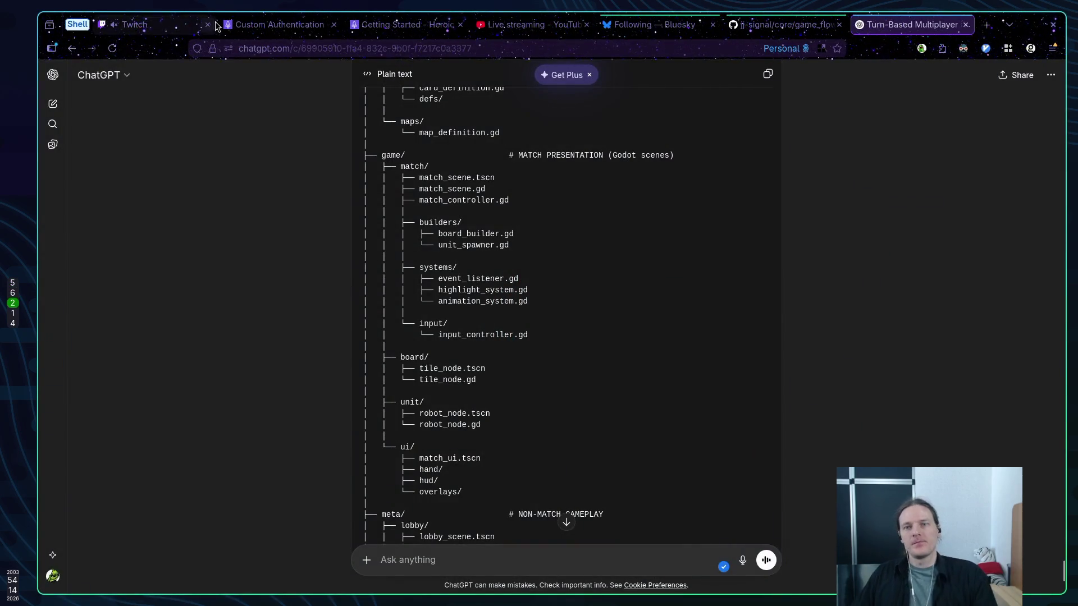
Open the Twitch stream manager's Raid Channel list and browse the live Software and Game Development channels
left_click(168, 25)
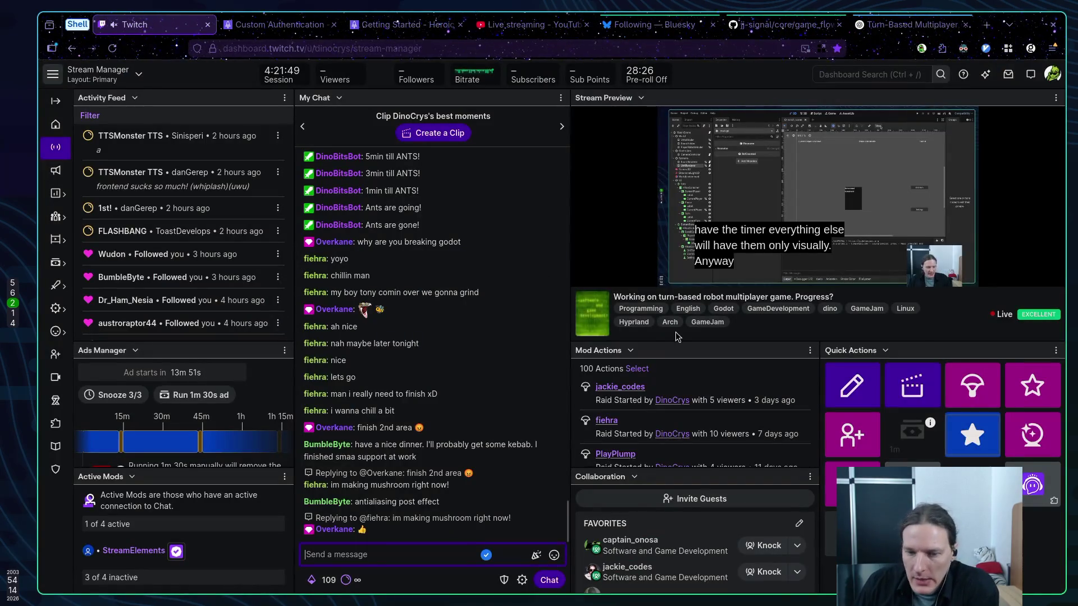
left_click(974, 395)
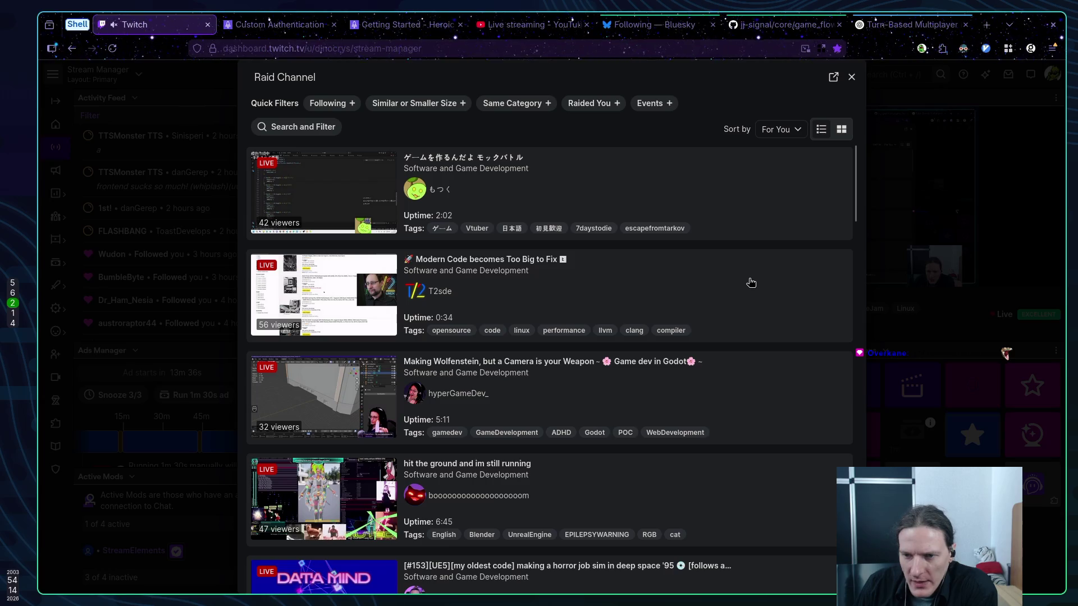
scroll(751, 282, "down", 1)
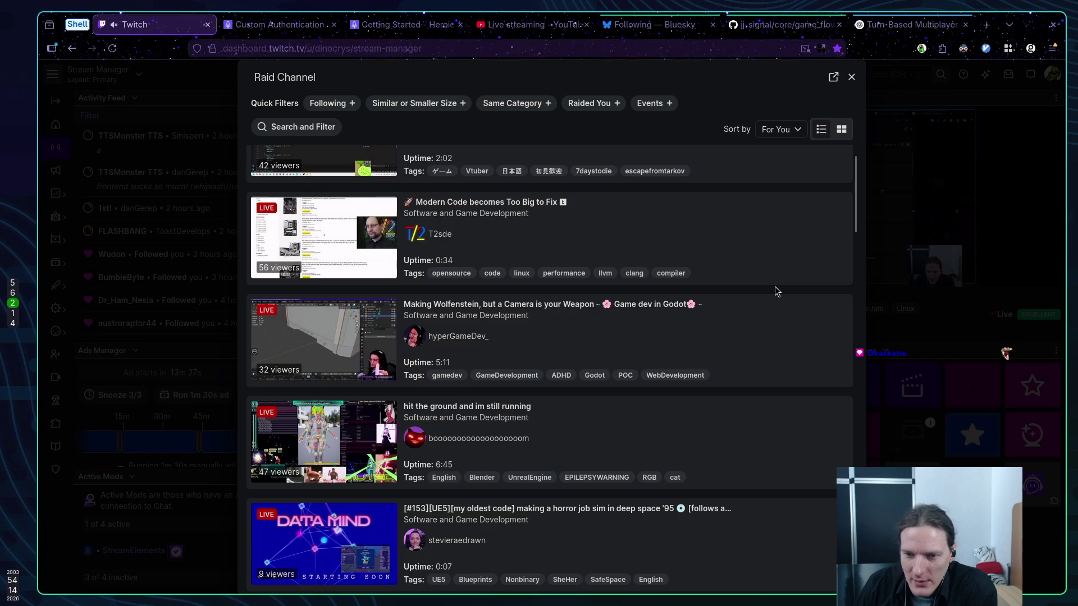
scroll(776, 286, "down", 1)
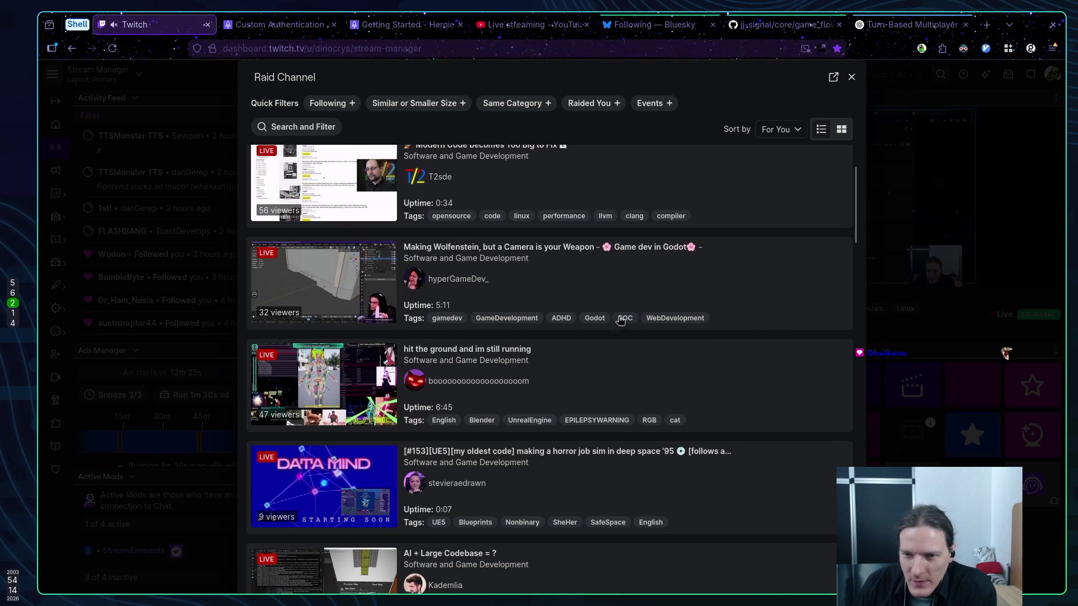